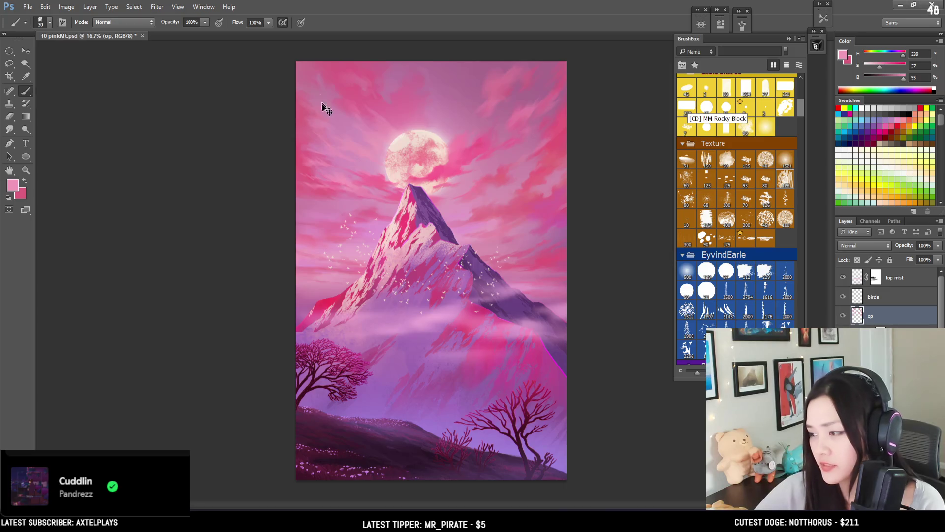
Zoom in on the moon and peak and sample a light dusky pink with a smaller brush
scroll(352, 170, up, 2)
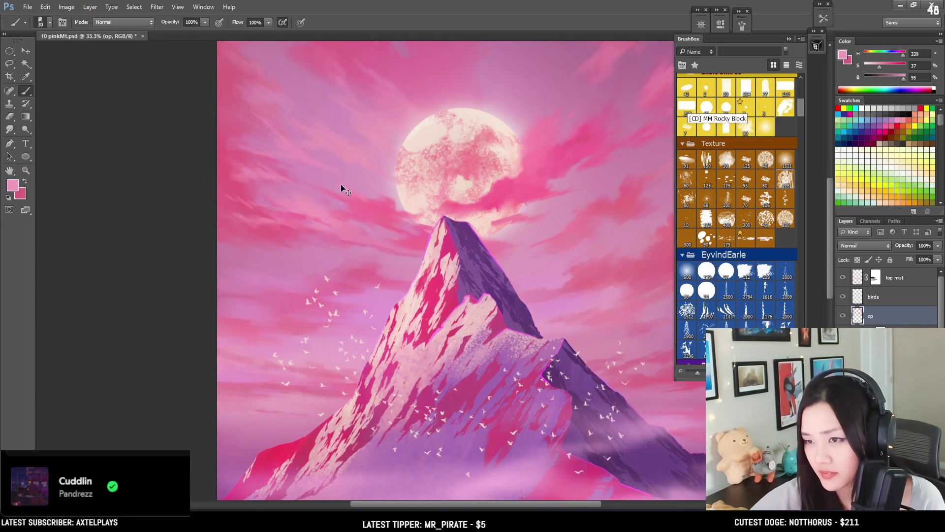
mouse_move(366, 204)
mouse_down()
mouse_move(294, 193)
mouse_move(302, 194)
mouse_up()
key(bracketleft)
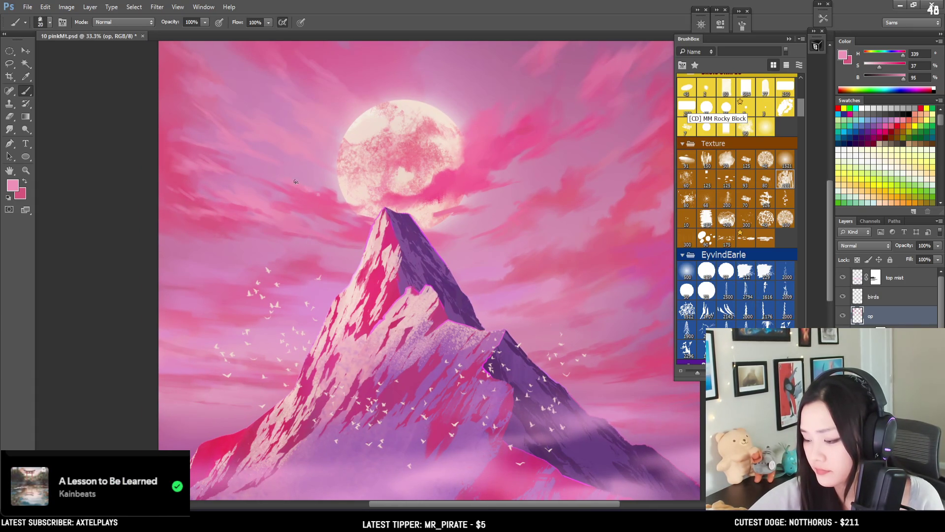
alt+click(318, 197)
alt+click(310, 186)
key(bracketleft)
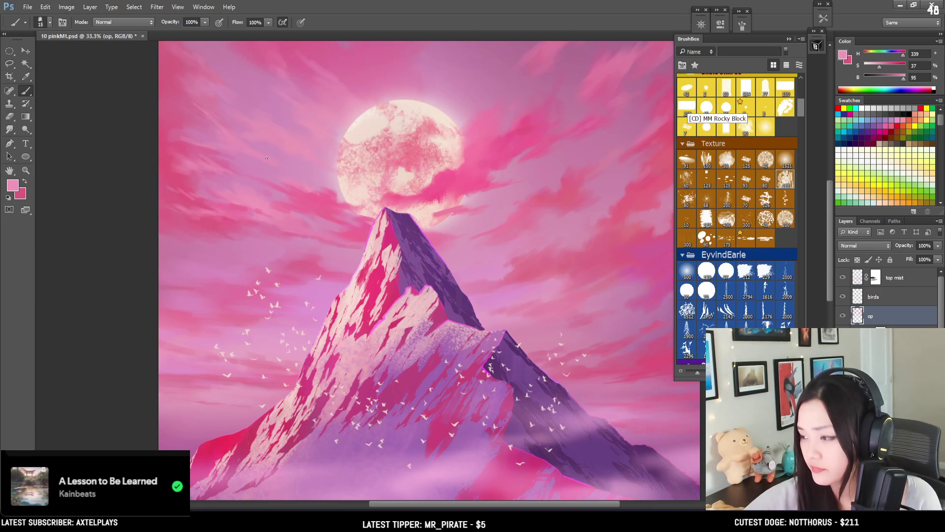
Pick a slightly darker sky pink and fine-tune the brush size, briefly toggling the eraser
drag(259, 158, 246, 146)
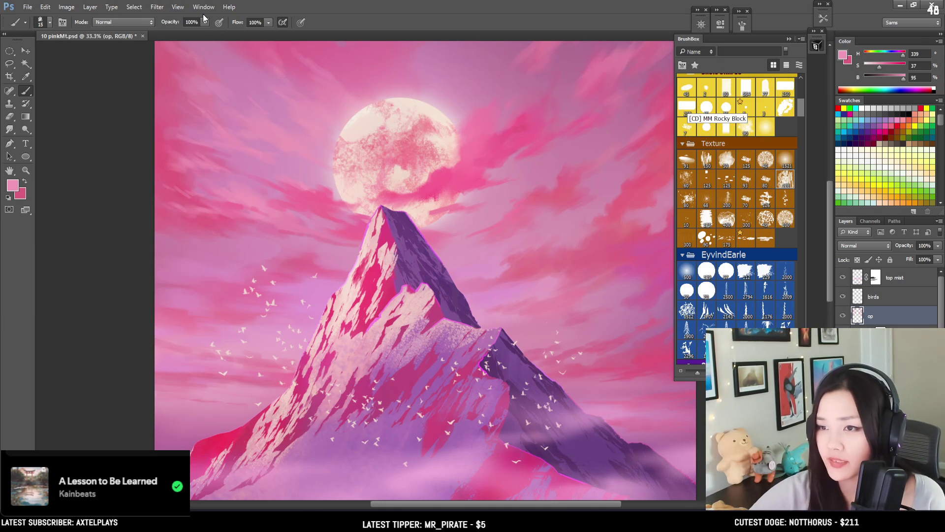
key(bracketleft)
key(bracketleft)
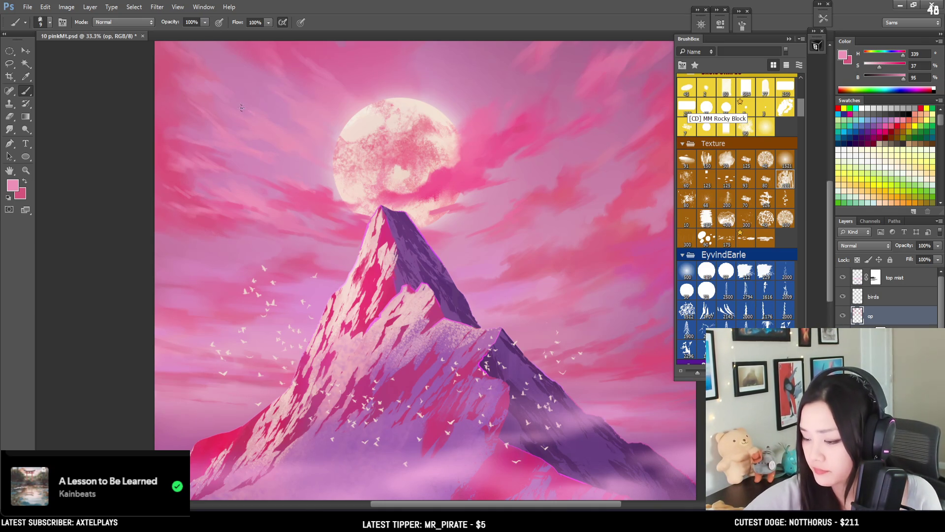
alt+click(265, 119)
key(bracketright)
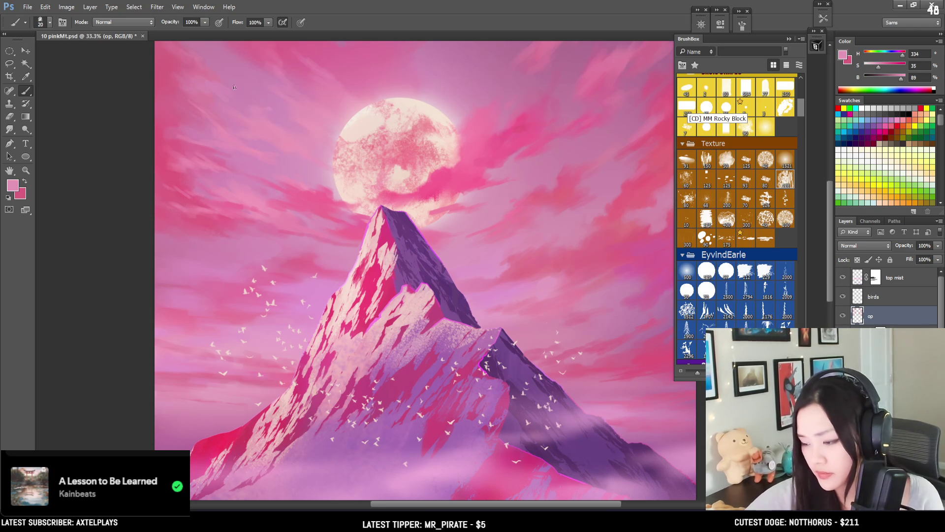
key(e)
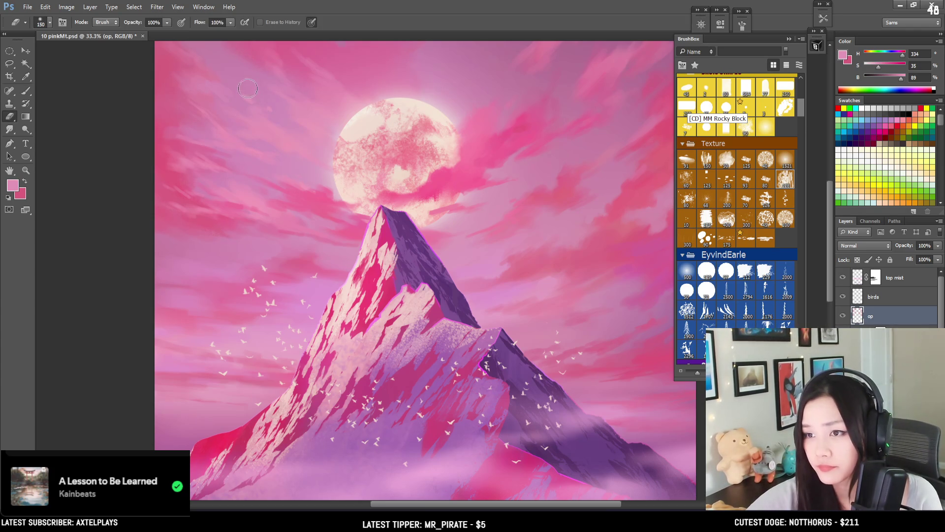
key(b)
alt+click(259, 110)
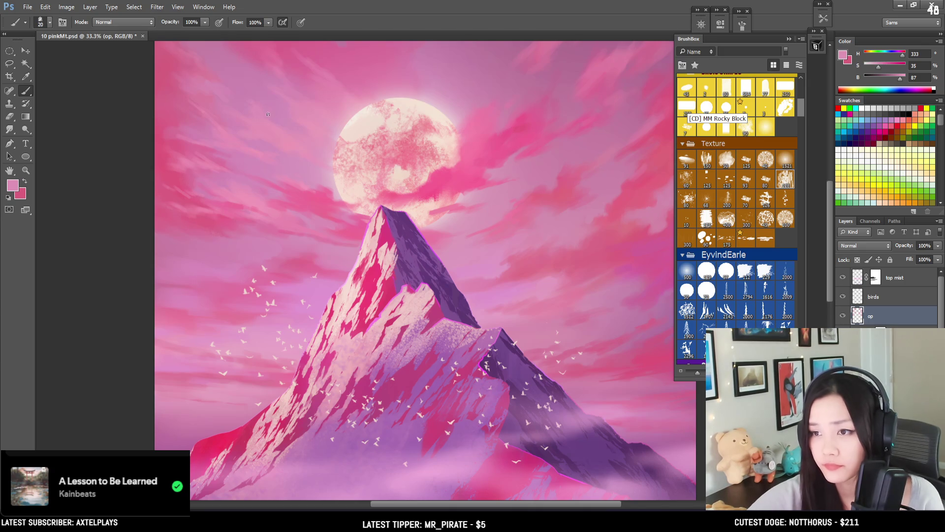
scroll(498, 142, up, 2)
scroll(498, 141, right, 2)
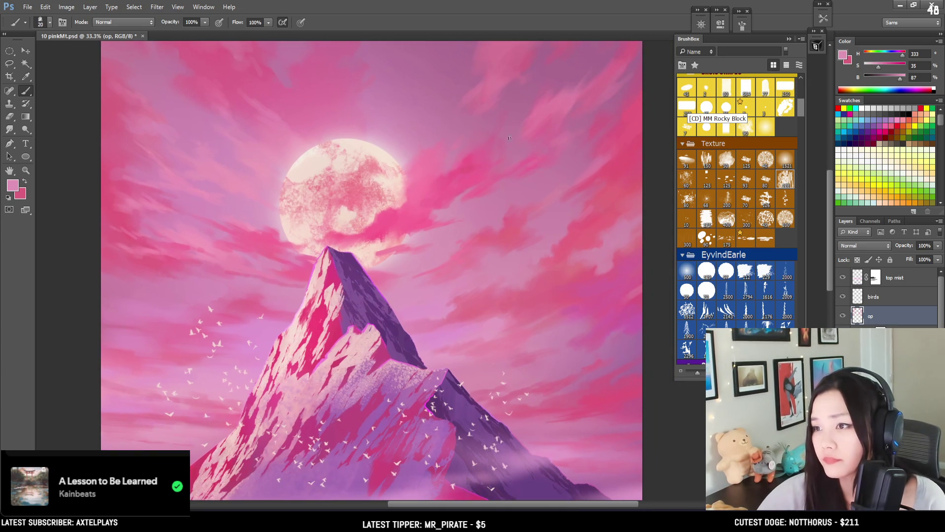
Paint stronger and muted pink cloud streaks right of the moon at varying brush sizes
alt+click(462, 165)
key(bracketright)
key(bracketright)
key(bracketright)
key(bracketright)
mouse_move(481, 104)
mouse_down()
mouse_move(506, 120)
mouse_move(534, 69)
mouse_move(512, 177)
mouse_move(545, 141)
mouse_move(532, 158)
mouse_move(545, 94)
mouse_up()
key(bracketright)
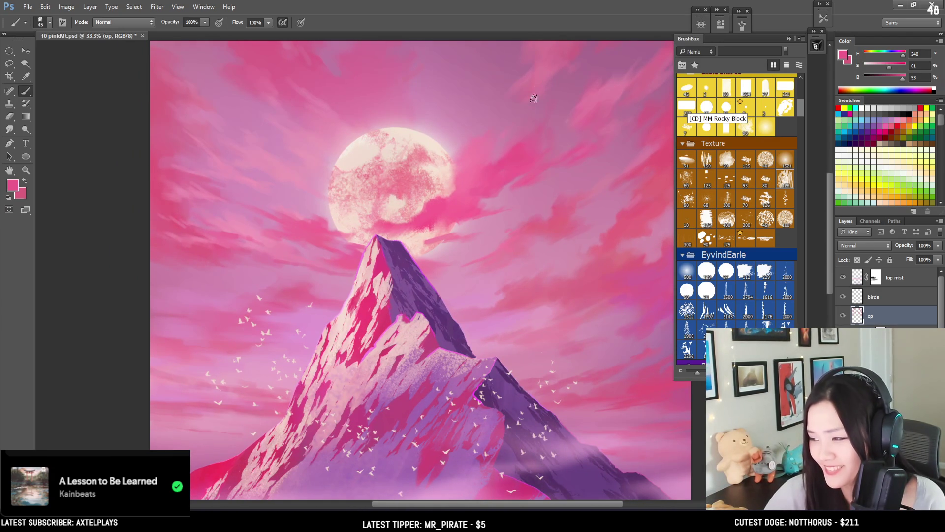
alt+click(526, 140)
key(bracketleft)
alt+click(534, 145)
alt+click(481, 154)
key(bracketleft)
alt+click(549, 145)
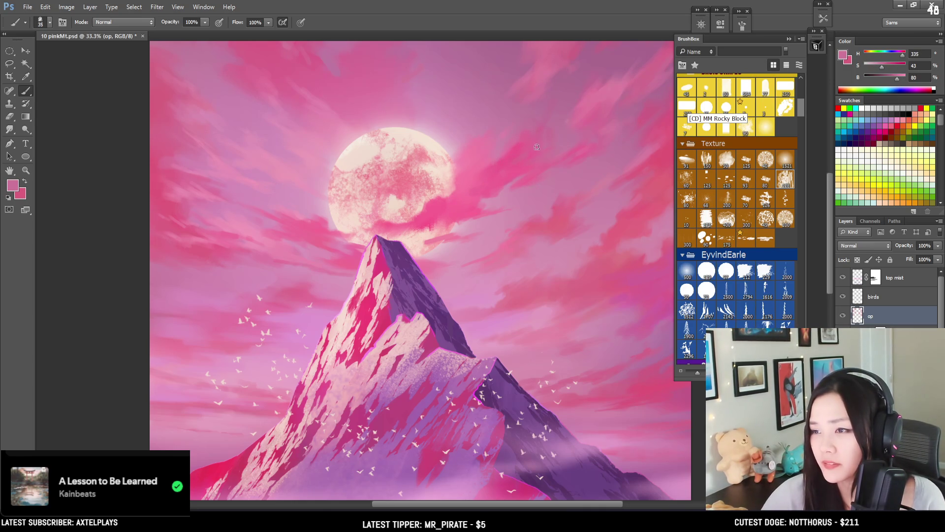
Lay lighter pink cloud wisps over the moon's lower half using pale pinks sampled nearby
alt+click(514, 169)
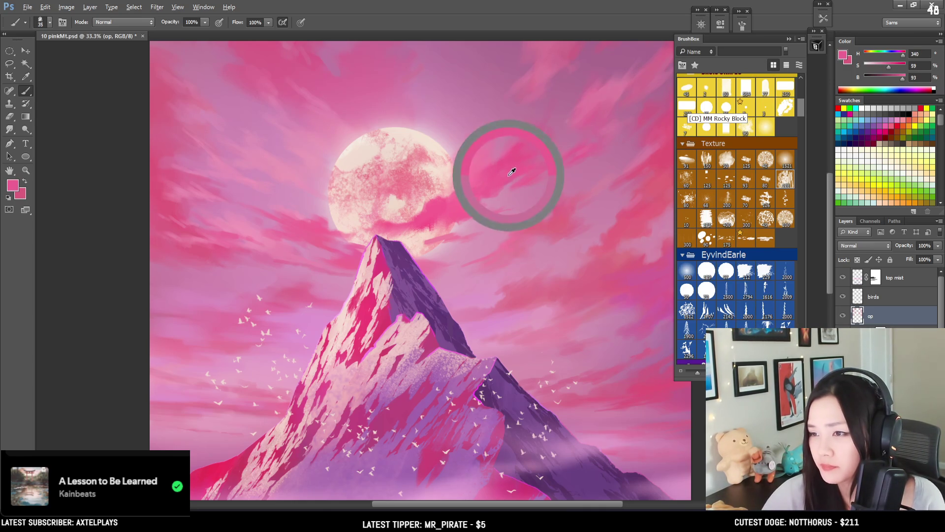
alt+click(472, 188)
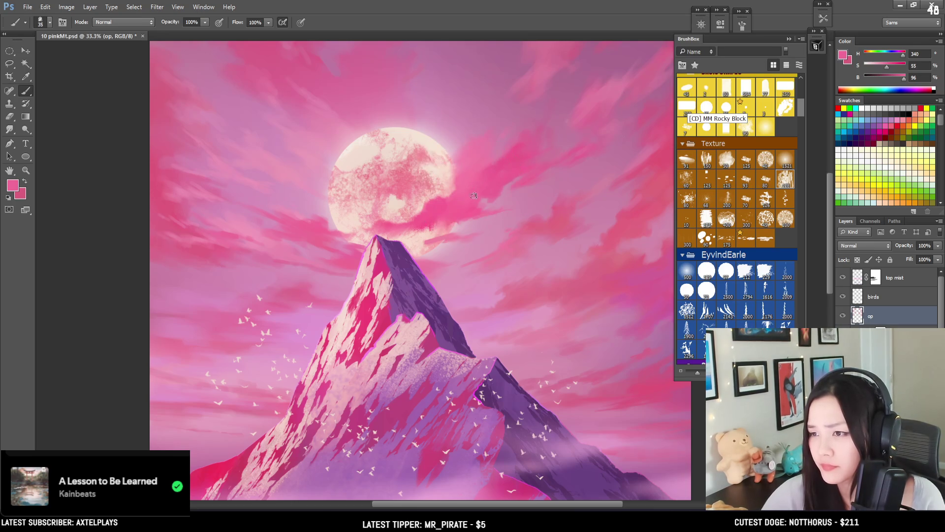
alt+click(446, 235)
key(bracketleft)
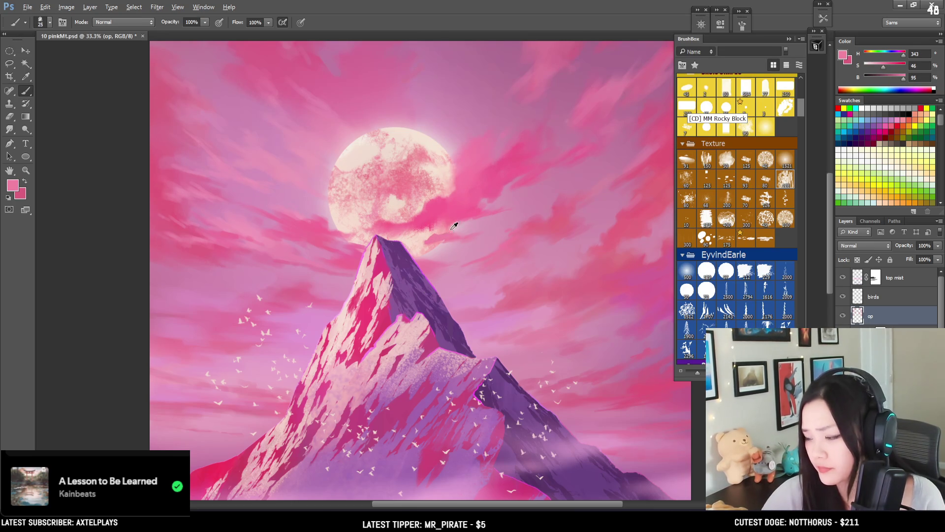
alt+click(446, 229)
alt+click(462, 228)
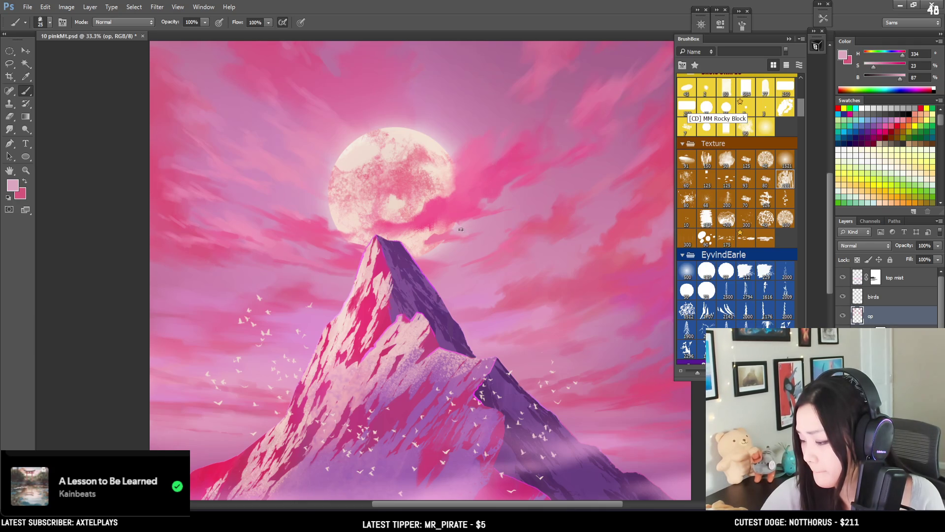
key(alt)
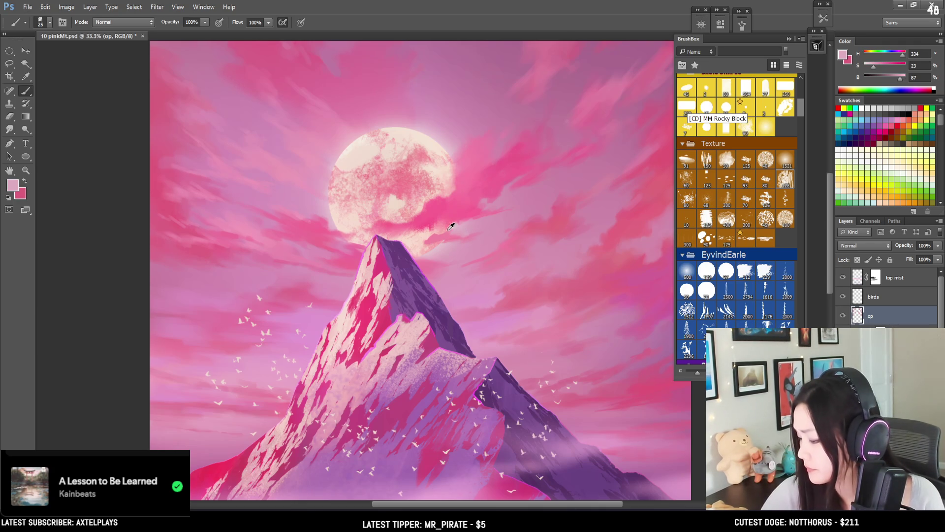
Compare with the op layer hidden and shown, then add brighter pink strokes near the moon
click(843, 317)
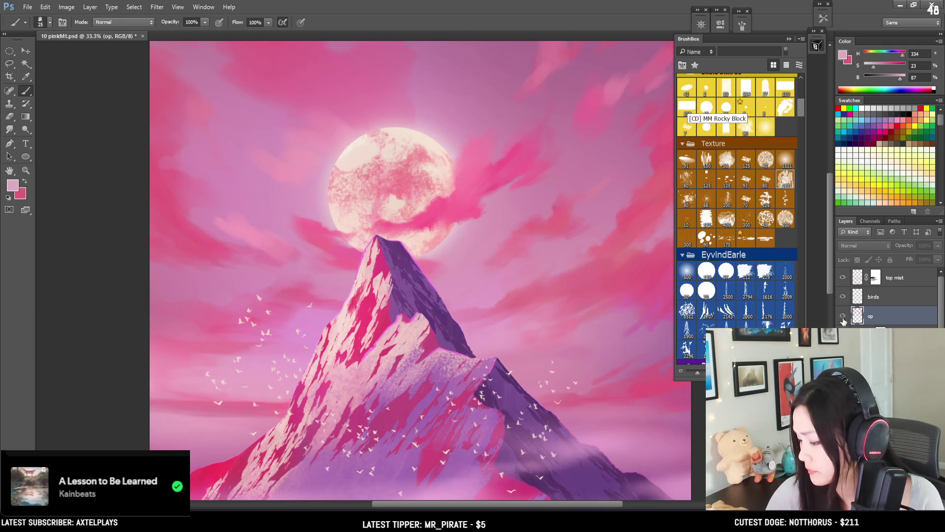
click(843, 317)
key(bracketleft)
alt+click(436, 234)
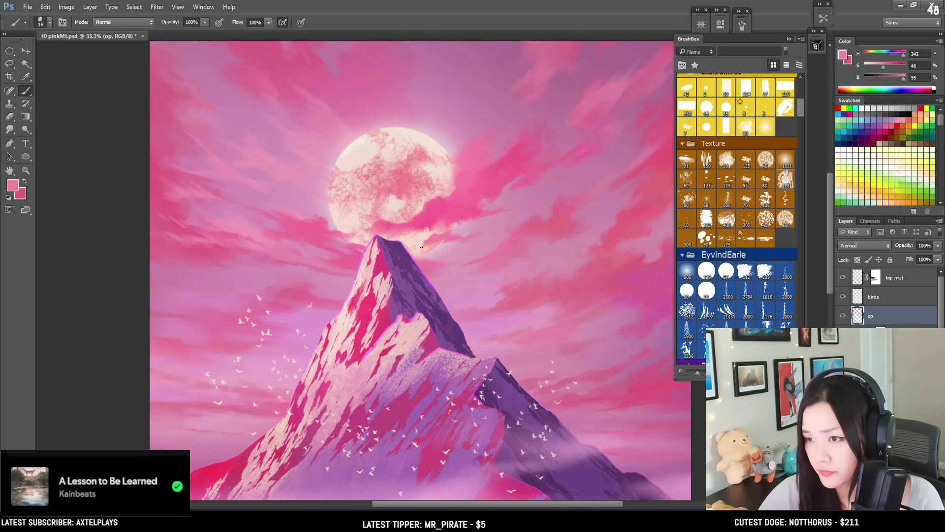
mouse_move(429, 248)
mouse_down()
mouse_move(403, 197)
mouse_move(374, 229)
mouse_up()
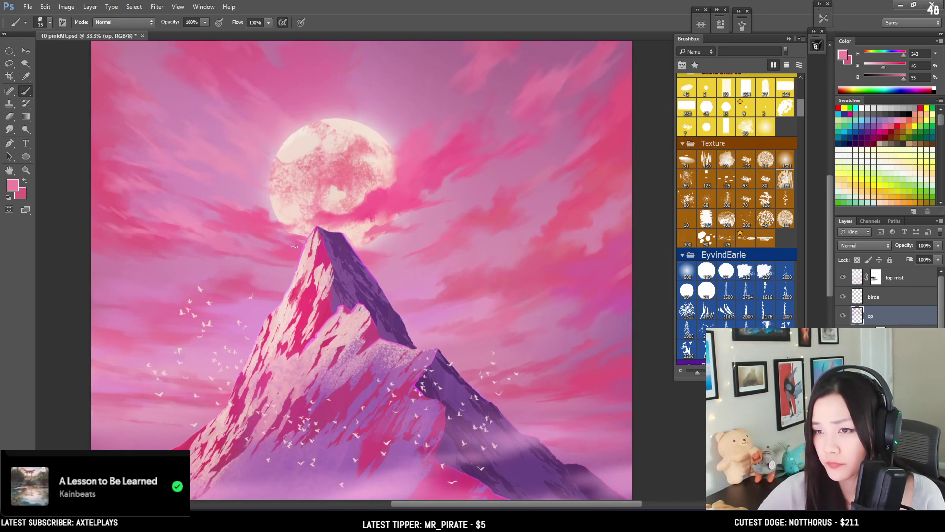
Save the painting and add a small light-pink cloud stroke in the sky
alt+click(172, 161)
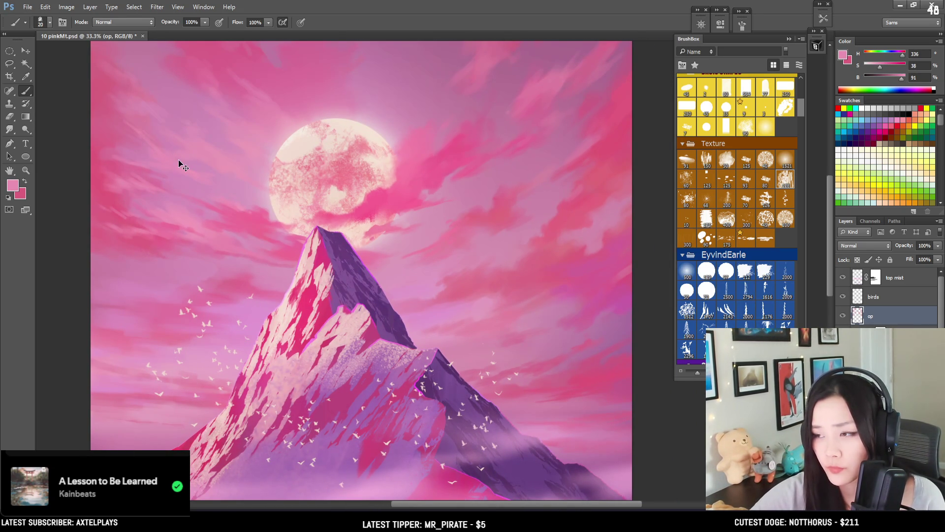
key(ctrl+s)
scroll(180, 144, down, 1)
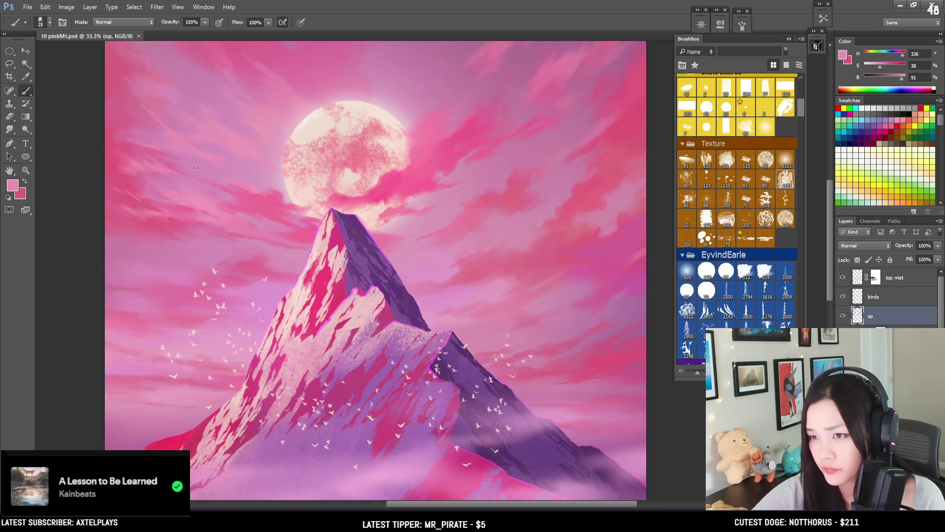
drag(160, 150, 163, 149)
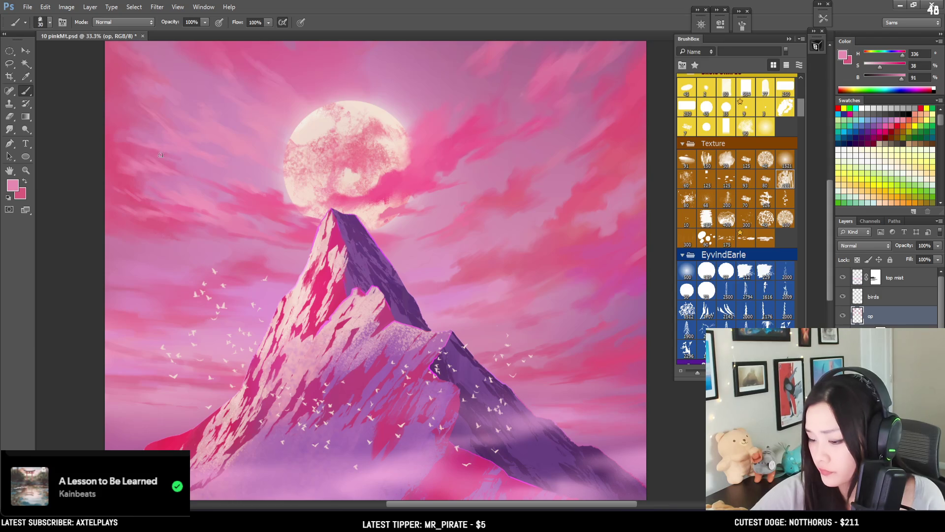
Brush deeper, mid and pale pink cloud strokes into the upper-left sky
alt+click(112, 142)
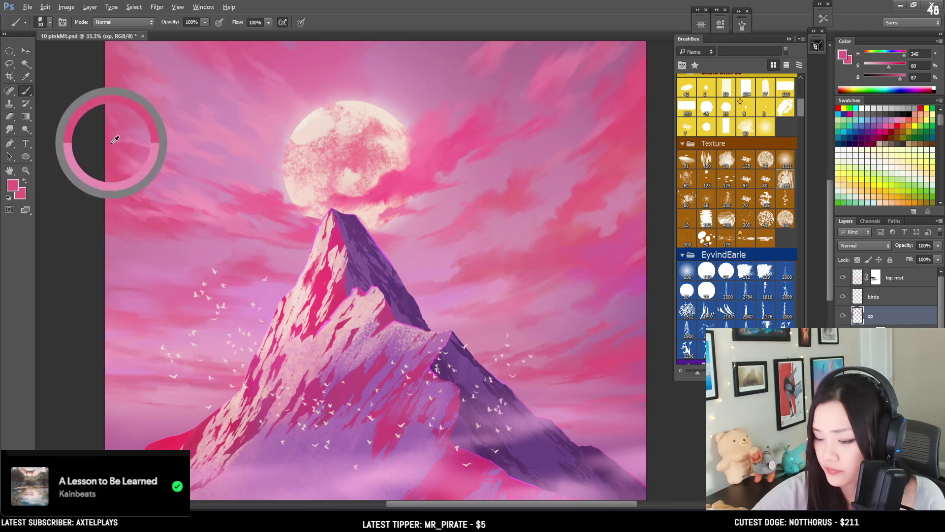
alt+click(131, 138)
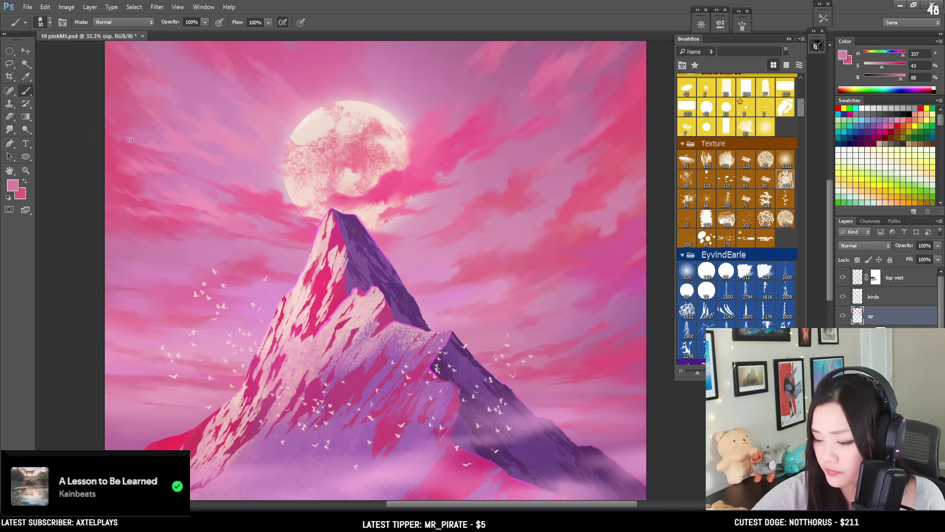
key(bracketleft)
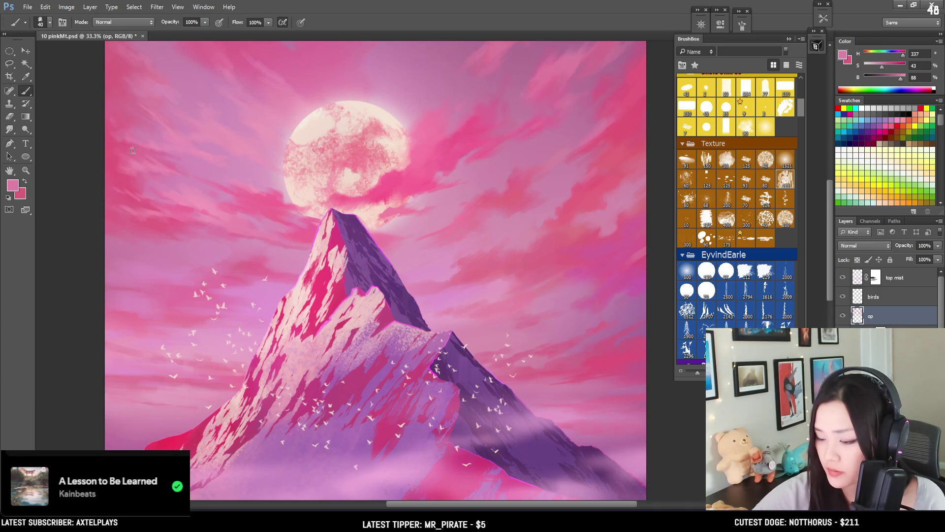
key(bracketleft)
alt+click(127, 143)
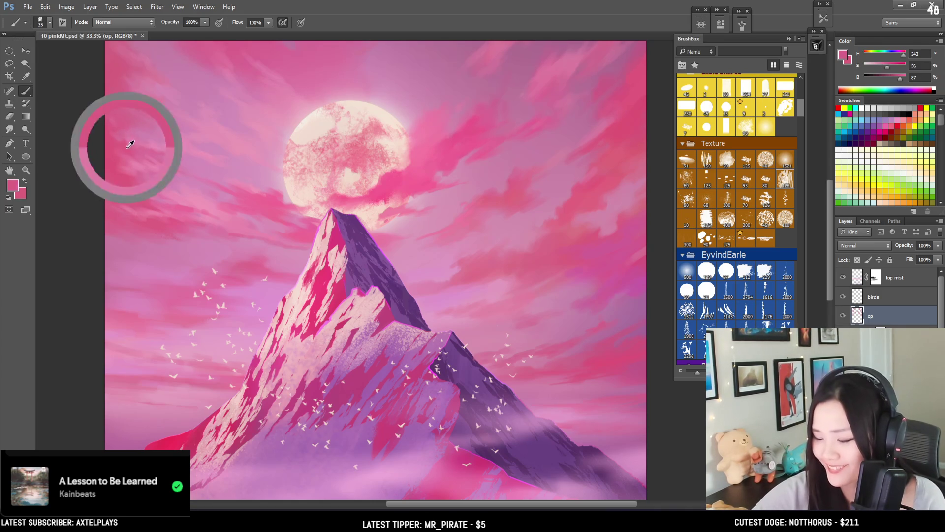
key(bracketleft)
key(bracketleft)
alt+click(248, 106)
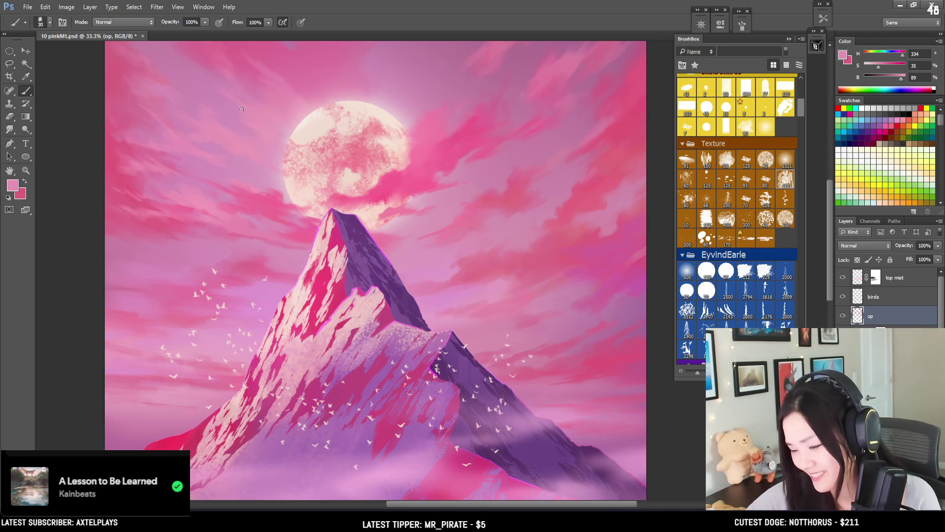
alt+click(189, 131)
key(bracketright)
key(bracketright)
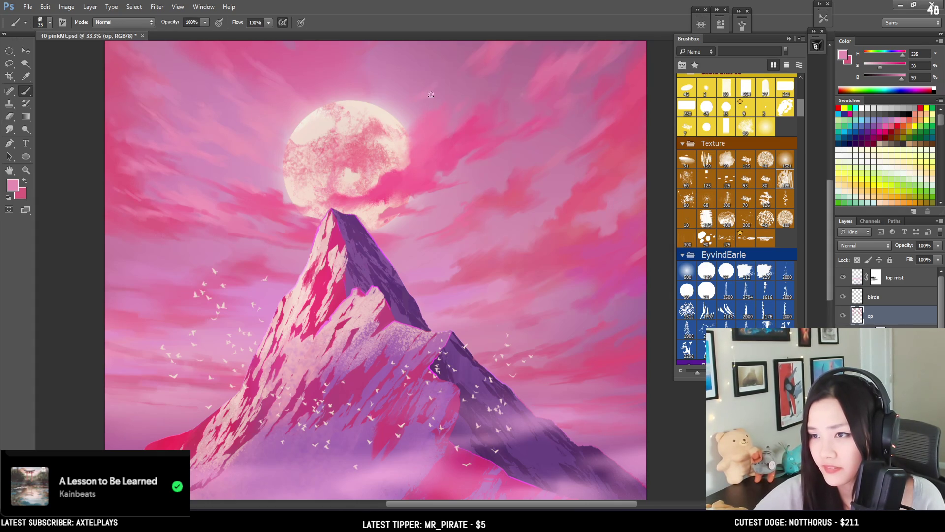
key(ctrl+minus)
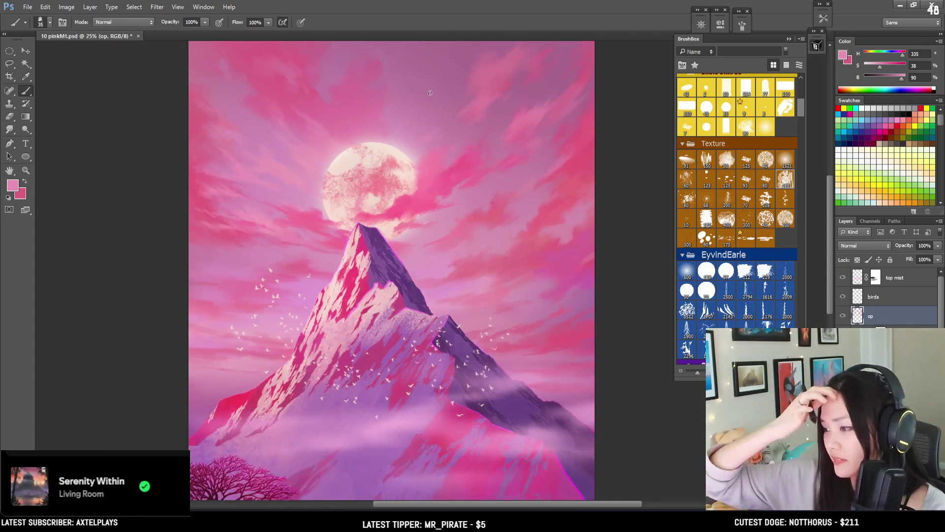
Blend darker and lighter sky pinks into the clouds around the moon with a larger brush
scroll(429, 93, down, 1)
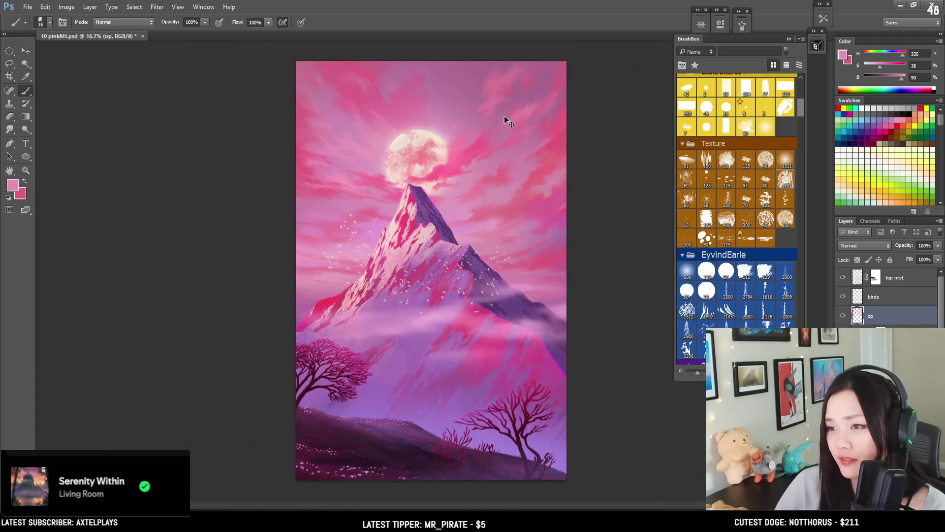
scroll(504, 116, up, 2)
drag(522, 149, 494, 196)
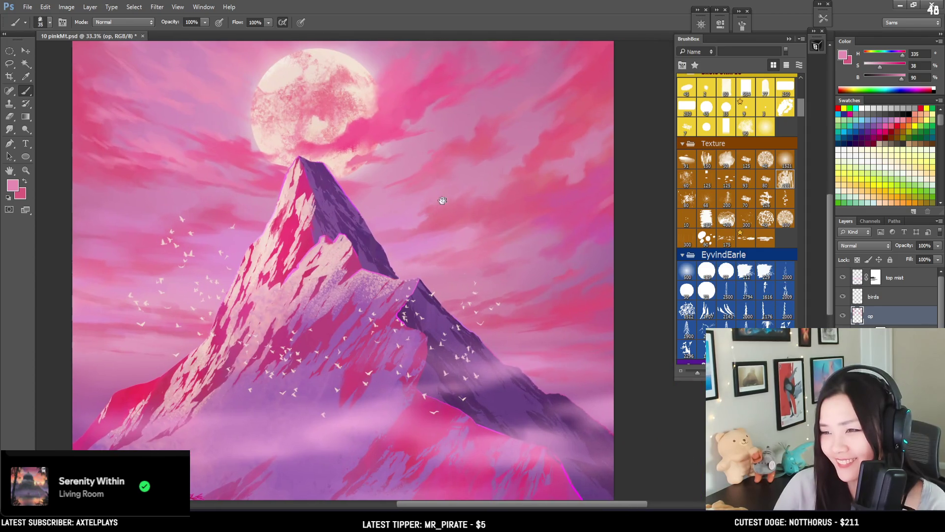
alt+click(489, 184)
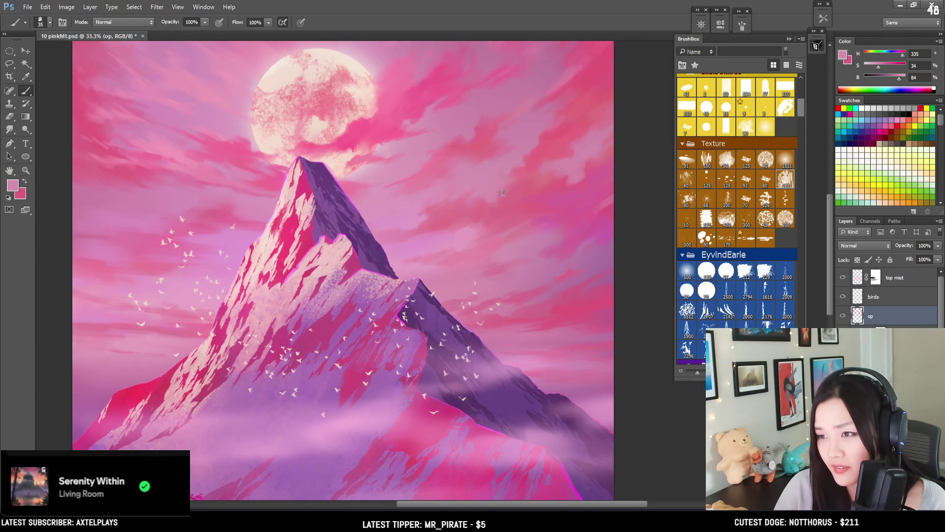
key(bracketright)
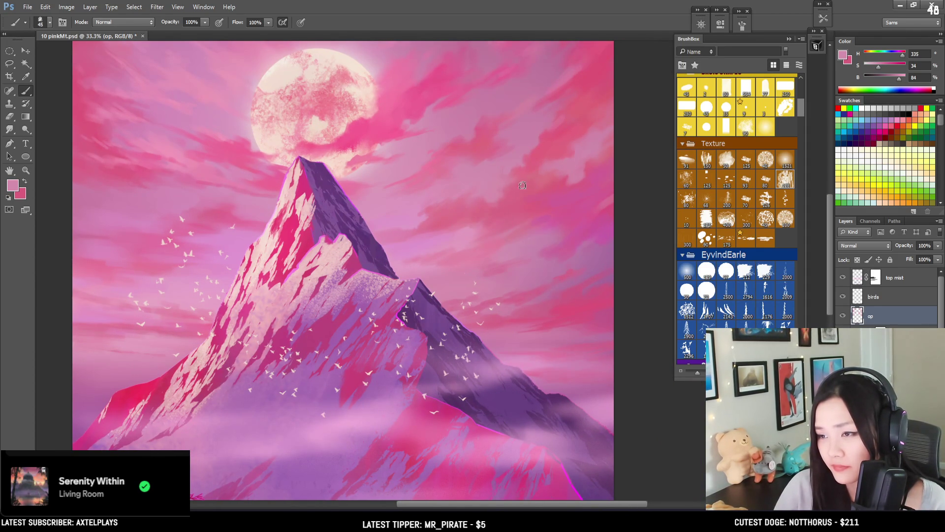
alt+click(496, 188)
key(bracketright)
key(bracketright)
key(bracketright)
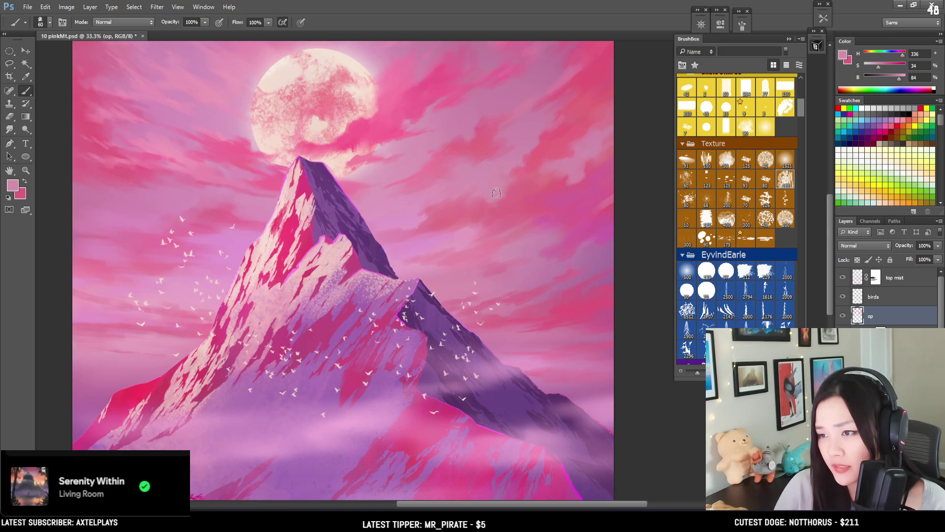
key(bracketleft)
alt+click(493, 197)
alt+click(421, 246)
key(bracketleft)
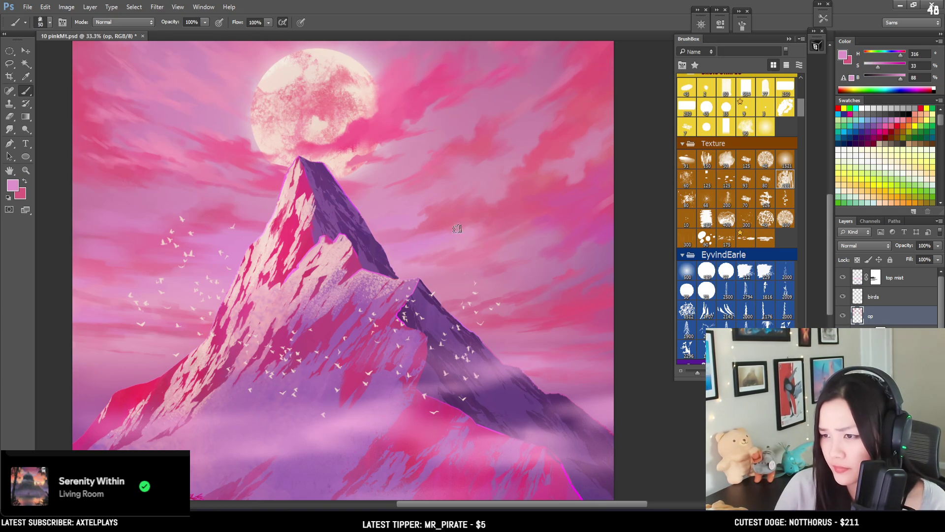
Blend soft and deeper cloud pinks into the sky beside the mountain peak
drag(479, 225, 497, 204)
alt+click(433, 190)
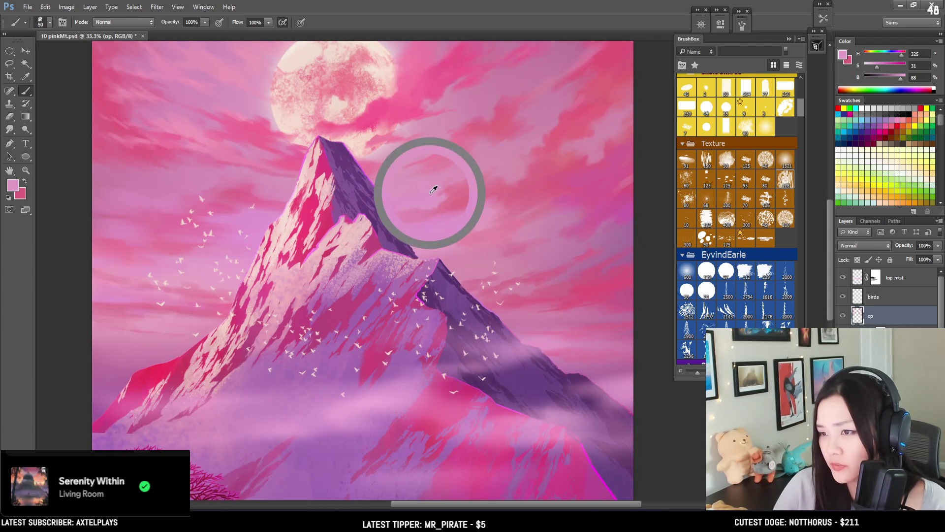
mouse_move(455, 204)
mouse_down()
mouse_move(437, 190)
mouse_move(458, 166)
mouse_up()
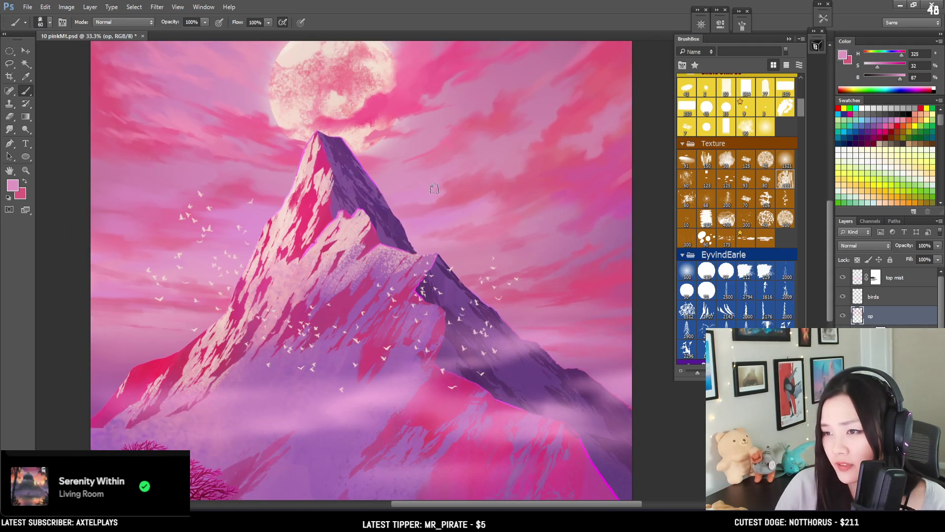
alt+click(422, 187)
key(bracketright)
alt+click(439, 148)
key(bracketleft)
key(bracketleft)
Add finer bright and muted pink cloud detail beside the peak with a smaller brush
mouse_move(451, 164)
mouse_down()
mouse_move(454, 204)
mouse_move(460, 152)
mouse_move(386, 186)
mouse_move(438, 195)
mouse_move(457, 185)
mouse_up()
key(bracketleft)
alt+click(436, 157)
key(bracketleft)
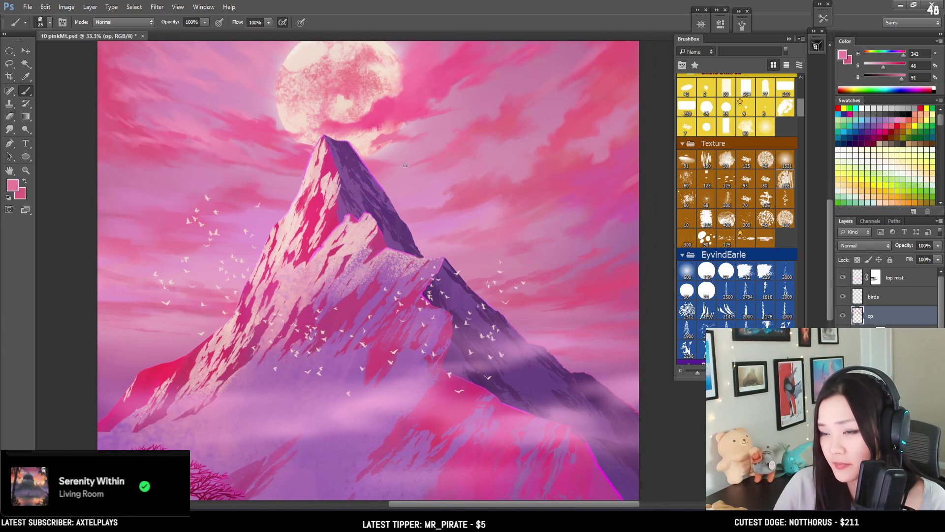
alt+click(422, 165)
key(bracketleft)
drag(423, 189, 432, 215)
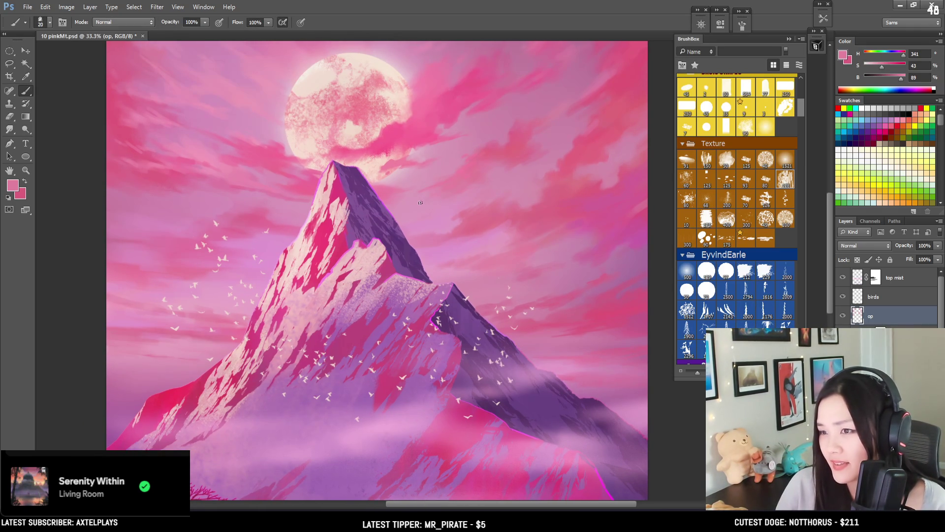
Soften the sky left of the peak with alternating pale and stronger cloud pinks
alt+click(257, 190)
key(bracketright)
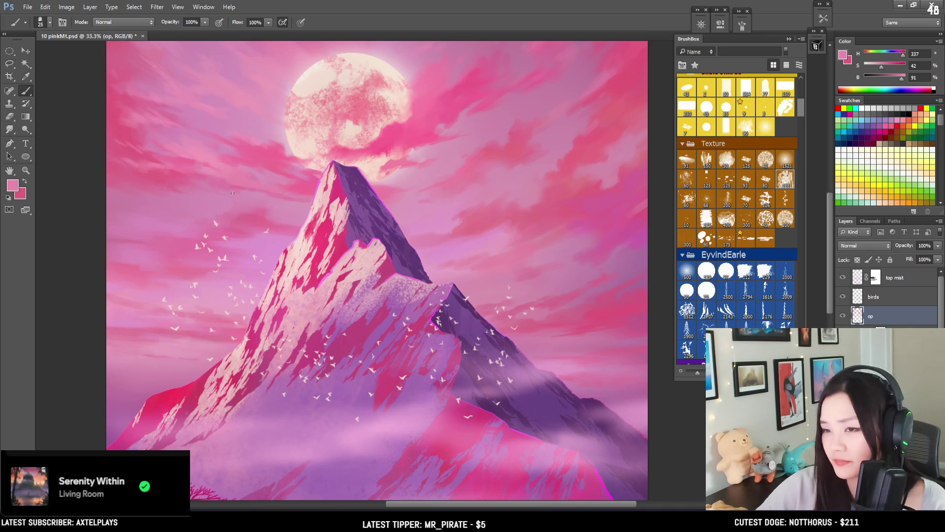
alt+click(244, 186)
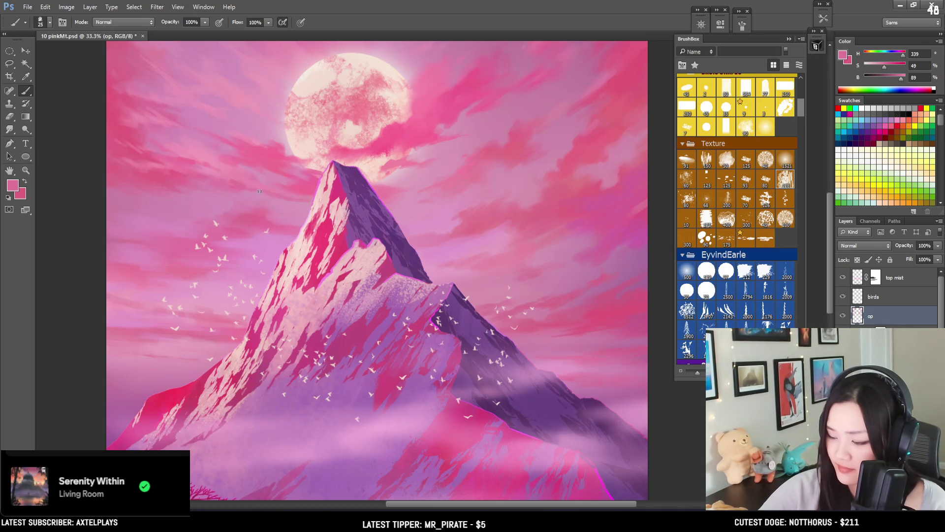
alt+click(247, 181)
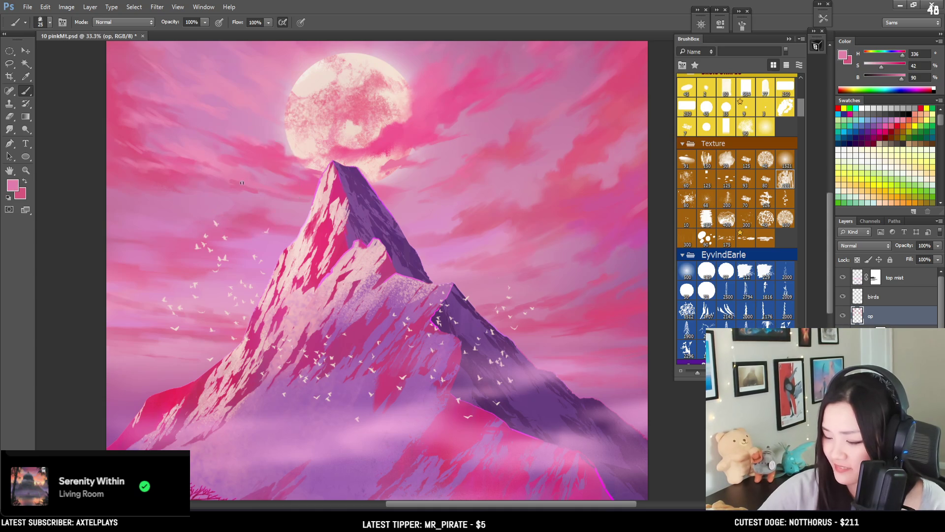
alt+click(246, 188)
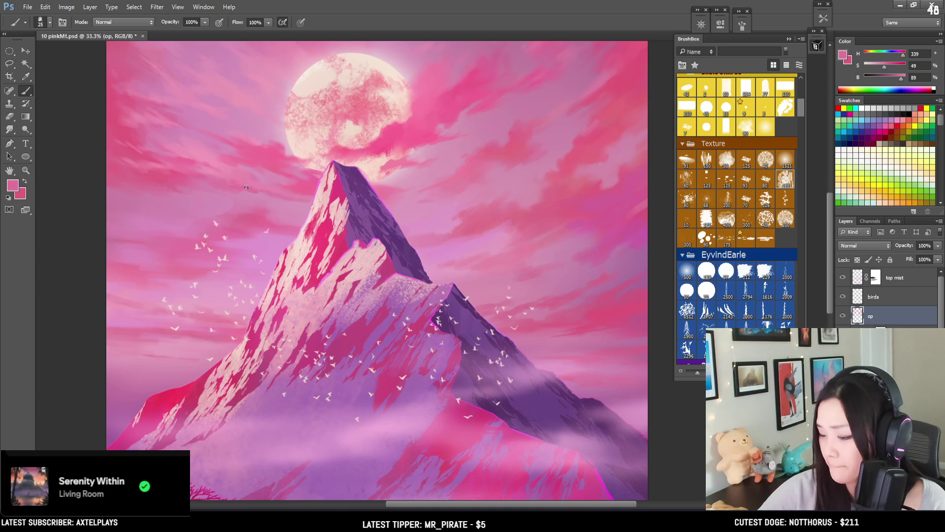
alt+click(224, 165)
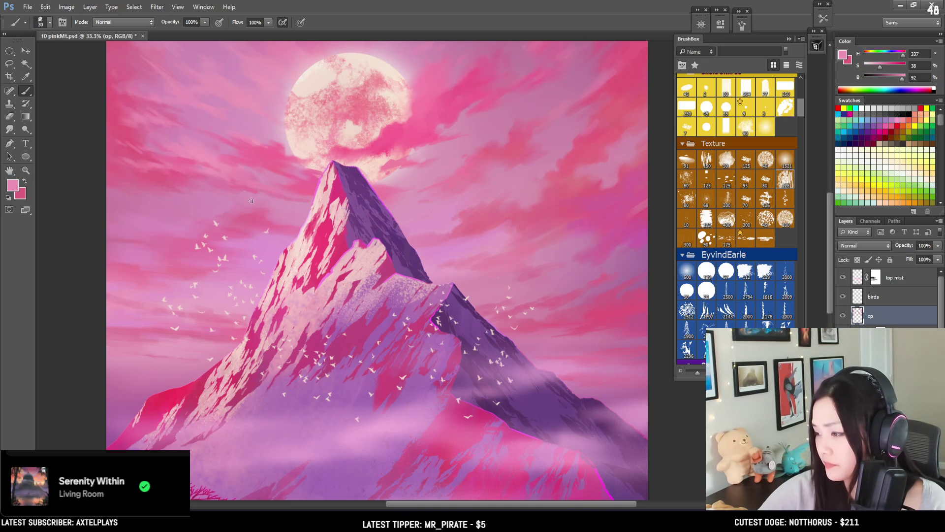
key(ctrl+minus)
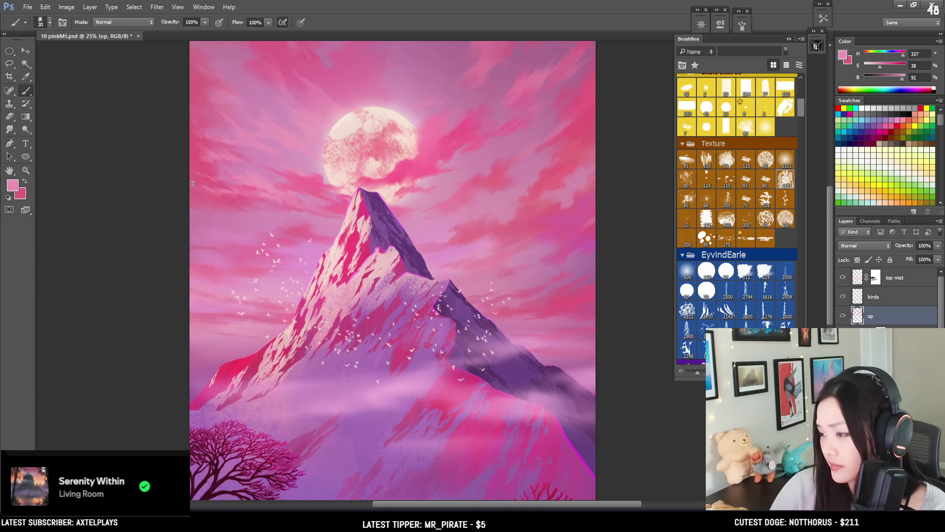
Paint darker pink clouds into the right upper sky, briefly toggling the eraser
mouse_move(445, 238)
mouse_down()
mouse_move(370, 239)
mouse_move(386, 263)
mouse_up()
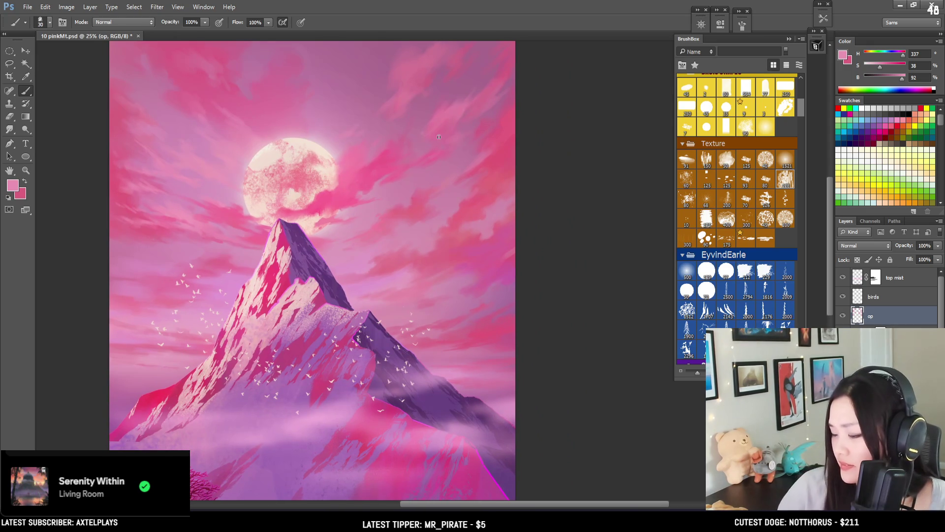
alt+click(461, 118)
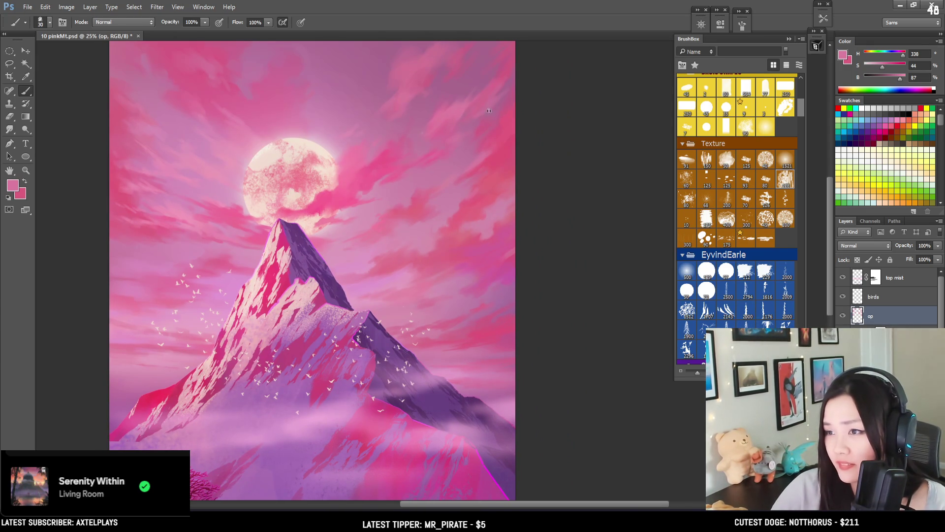
mouse_move(508, 107)
mouse_down()
mouse_move(500, 121)
mouse_move(524, 92)
mouse_up()
alt+click(516, 78)
key(bracketright)
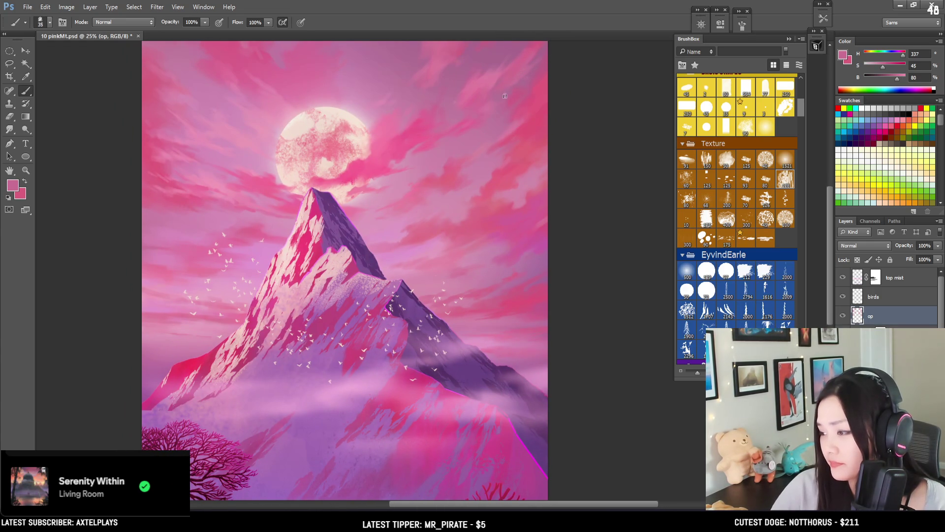
key(e)
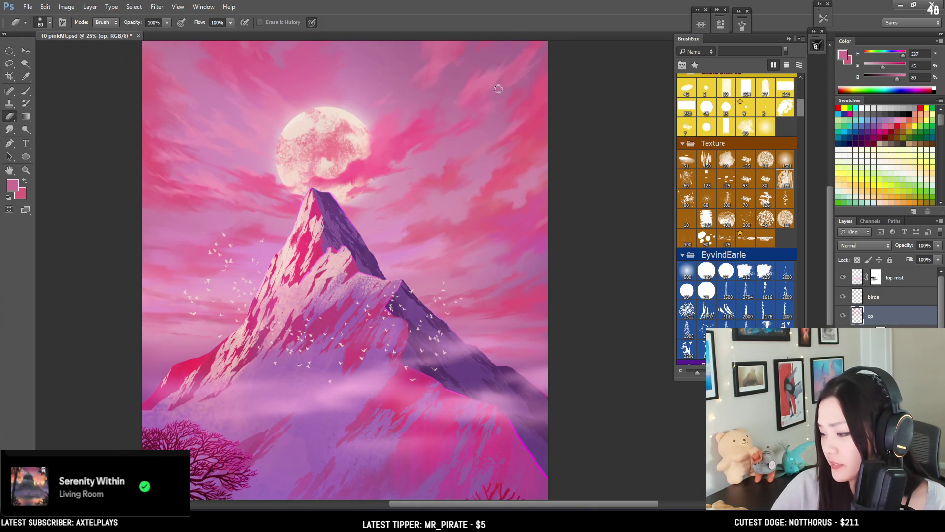
key(b)
Blend soft and vivid sky pinks into the clouds right of the moon at varying brush sizes
alt+click(519, 122)
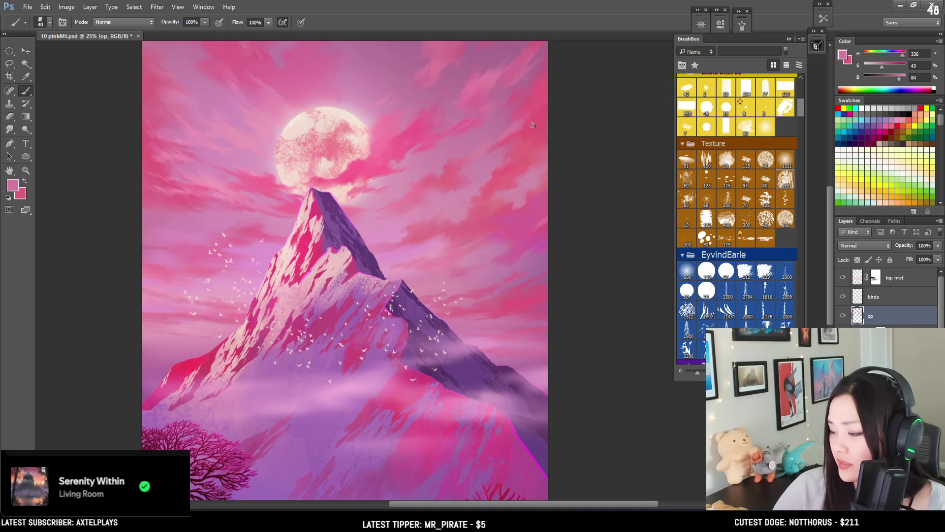
key(bracketleft)
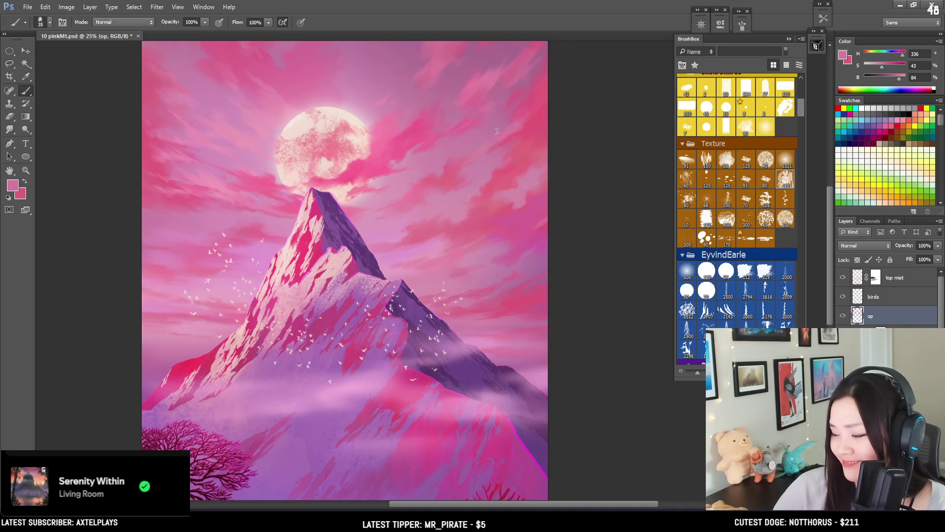
alt+click(508, 128)
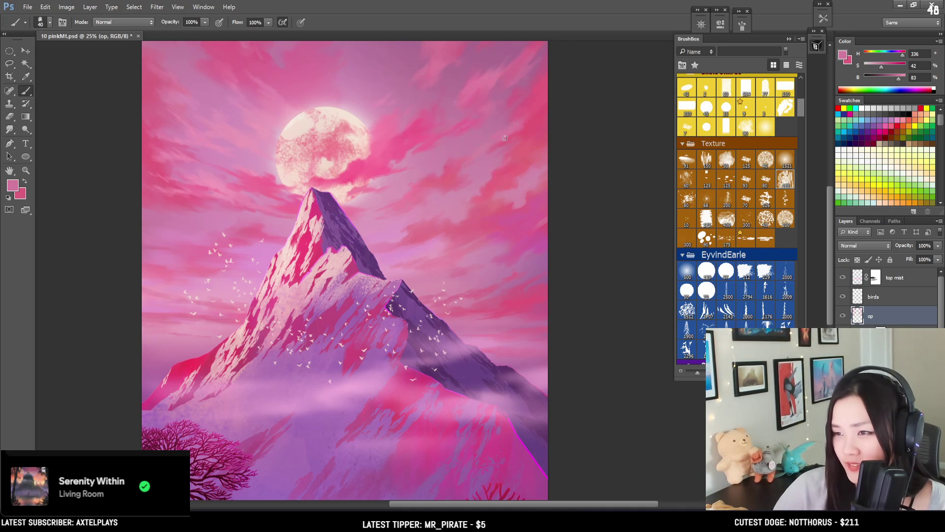
key(bracketright)
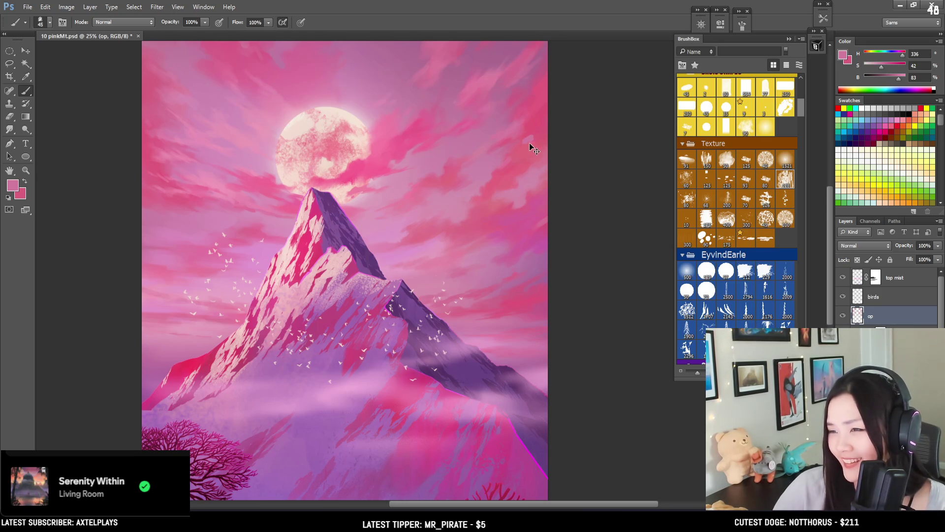
alt+click(524, 137)
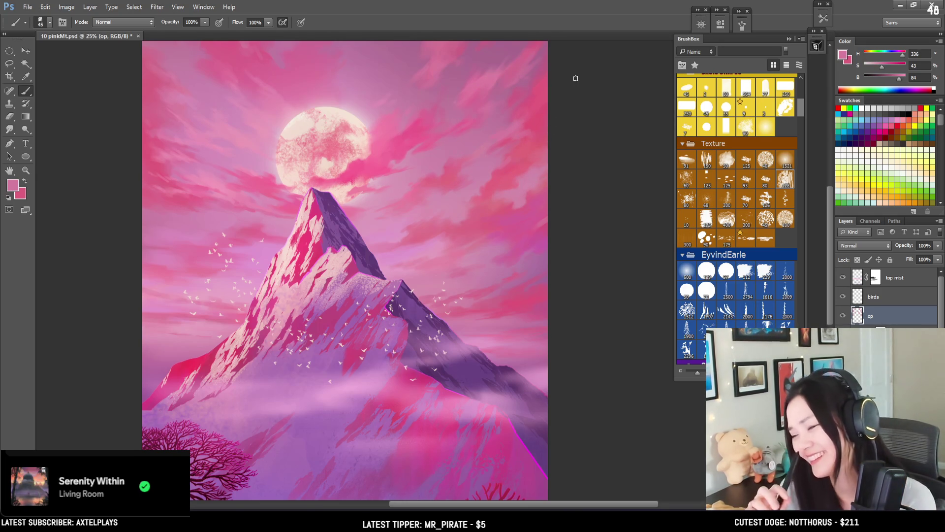
alt+click(539, 128)
alt+click(517, 128)
alt+click(508, 132)
Add vivid and muted pink cloud strokes with a smaller brush
mouse_move(508, 132)
mouse_down()
mouse_move(483, 156)
mouse_move(548, 96)
mouse_up()
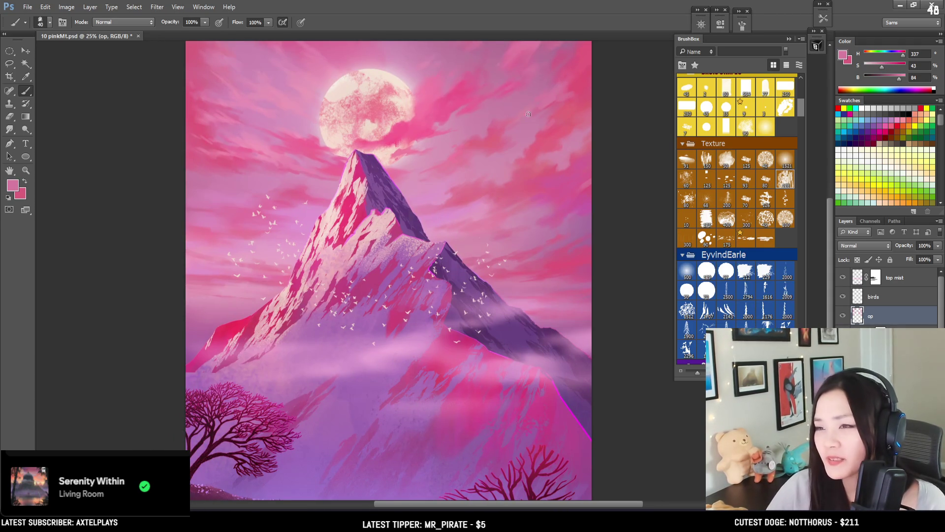
alt+click(547, 134)
key(bracketleft)
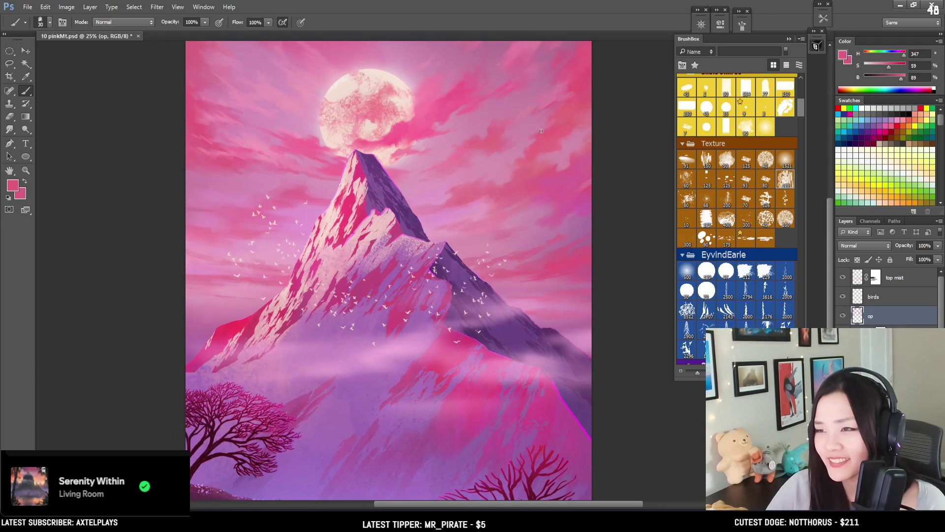
key(bracketleft)
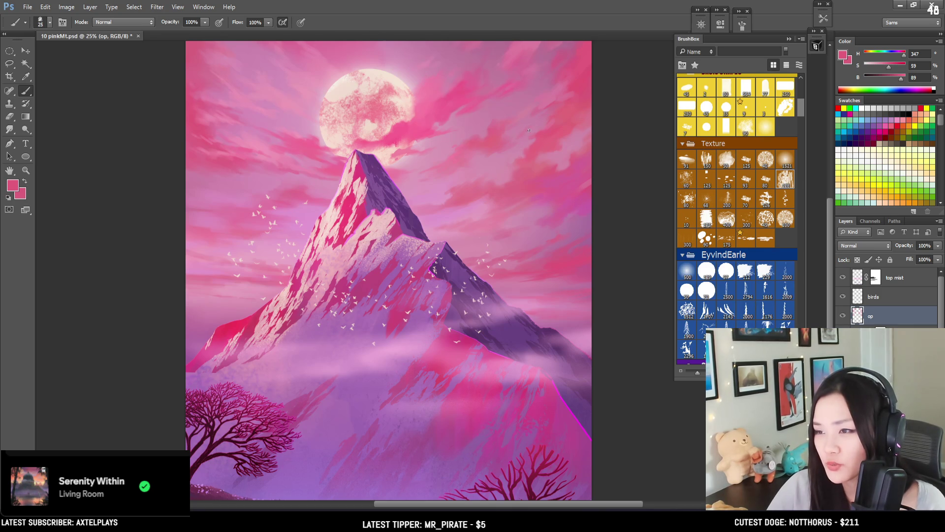
alt+click(523, 127)
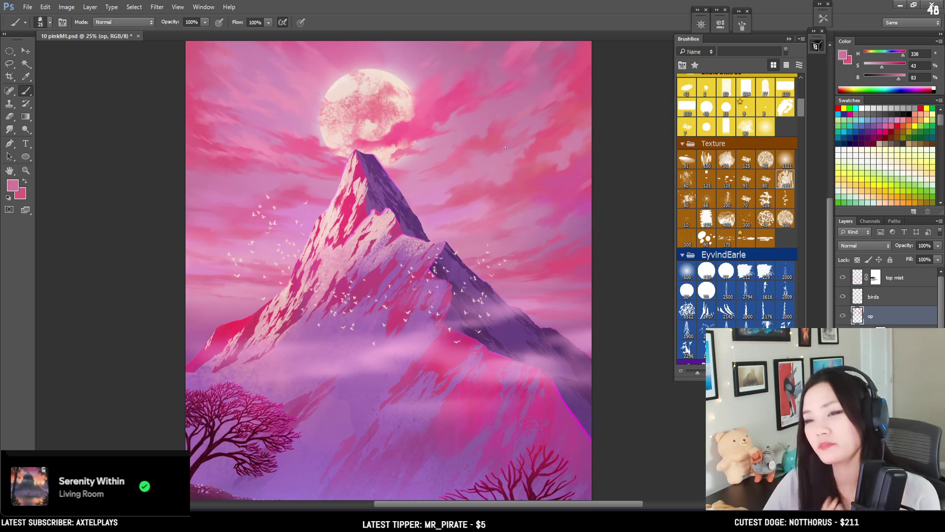
alt+click(250, 137)
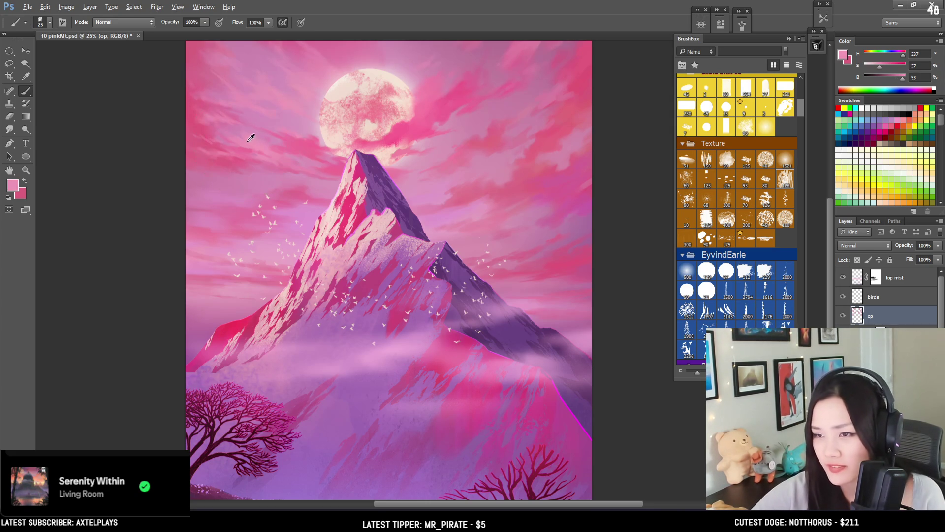
Paint fine pink cloud strokes near the moon, alternating lighter and stronger sampled pinks
key(bracketleft)
scroll(240, 145, up, 1)
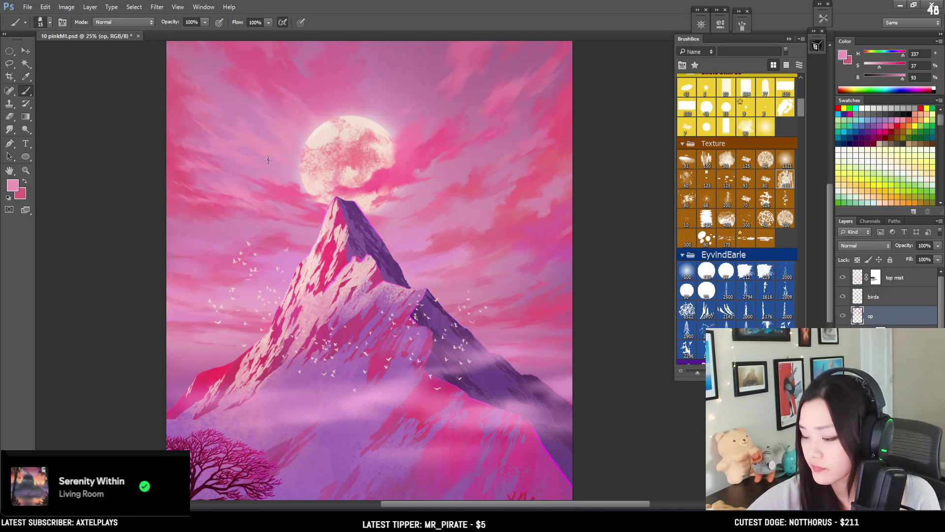
alt+click(276, 177)
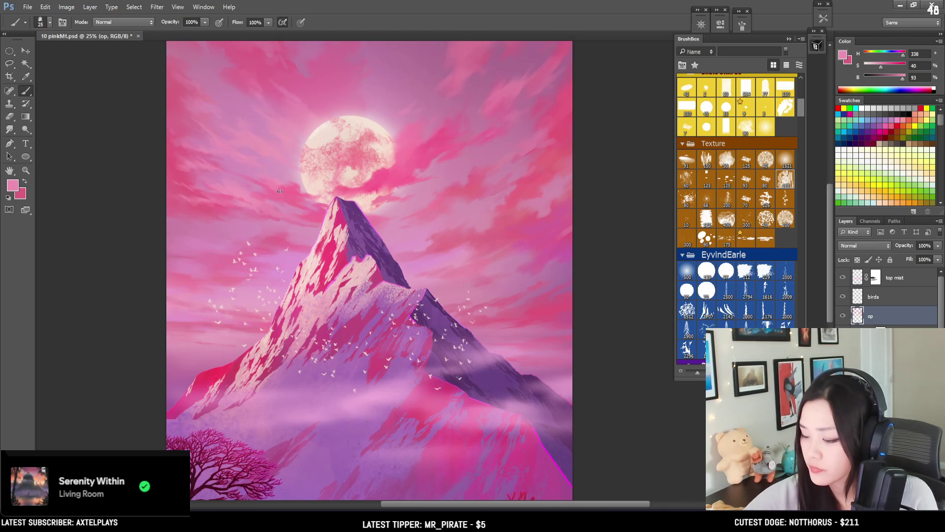
alt+click(281, 192)
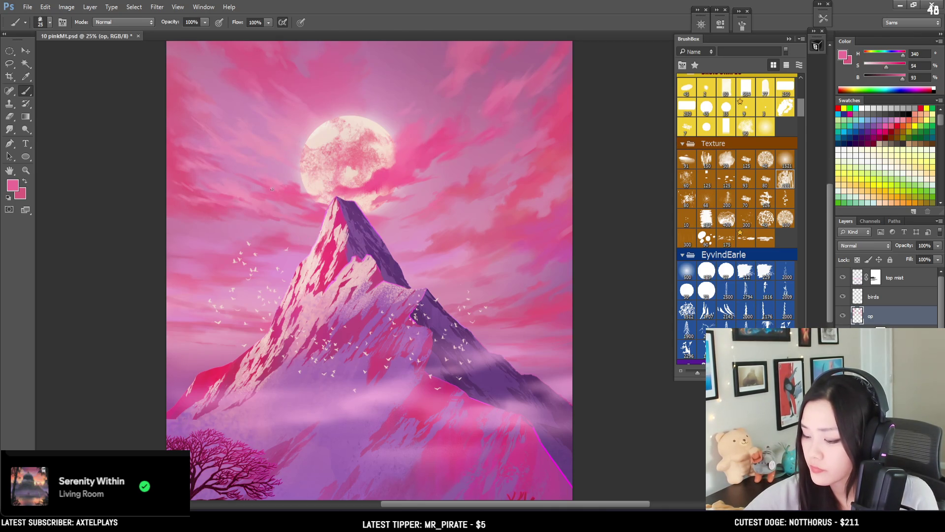
alt+click(280, 180)
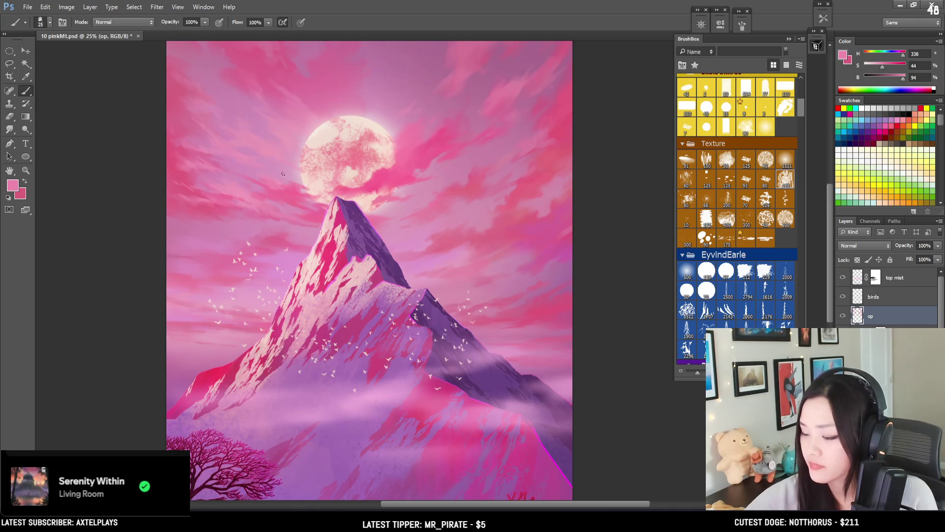
alt+click(297, 187)
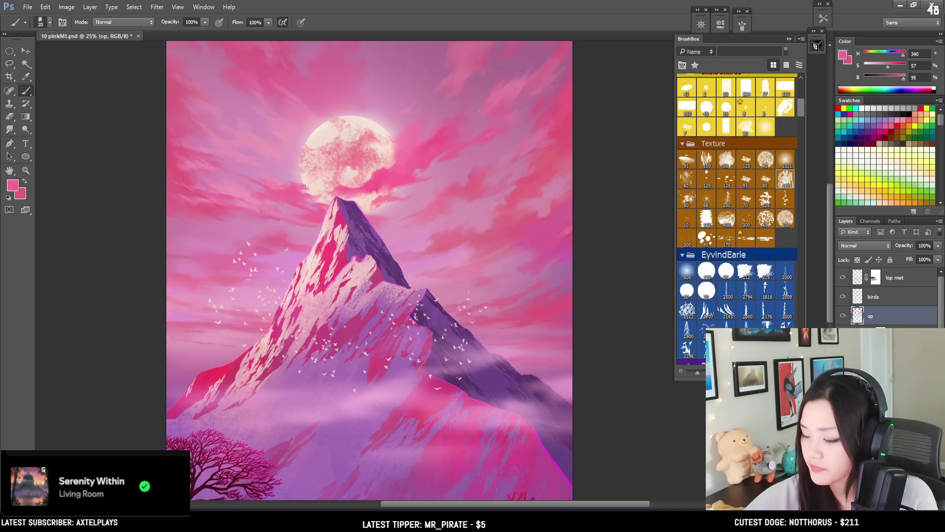
key(e)
key(b)
Add soft and deeper sky-pink strokes around the moon after checking the whole painting
drag(320, 207, 292, 213)
key(bracketleft)
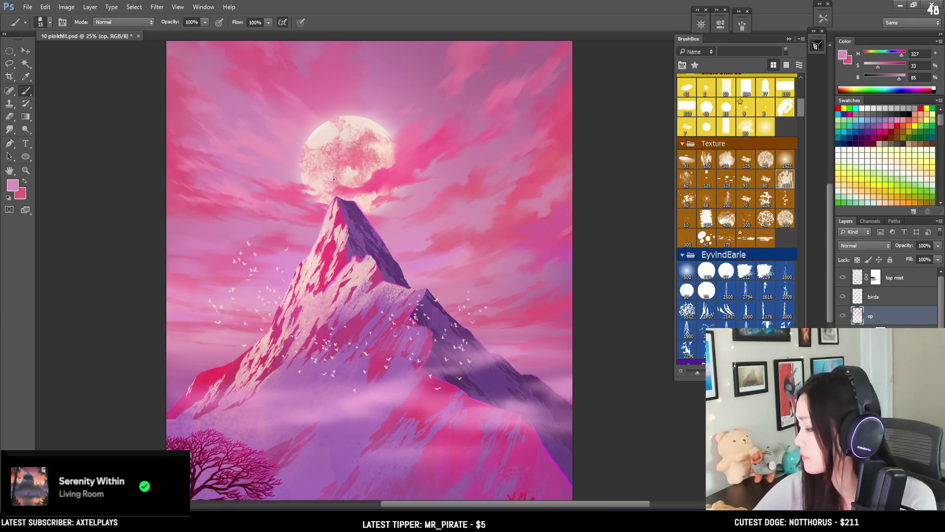
key(ctrl+minus)
key(ctrl+plus)
mouse_move(472, 131)
mouse_down()
mouse_move(426, 186)
mouse_move(452, 186)
mouse_move(473, 158)
mouse_move(423, 188)
mouse_move(433, 206)
mouse_up()
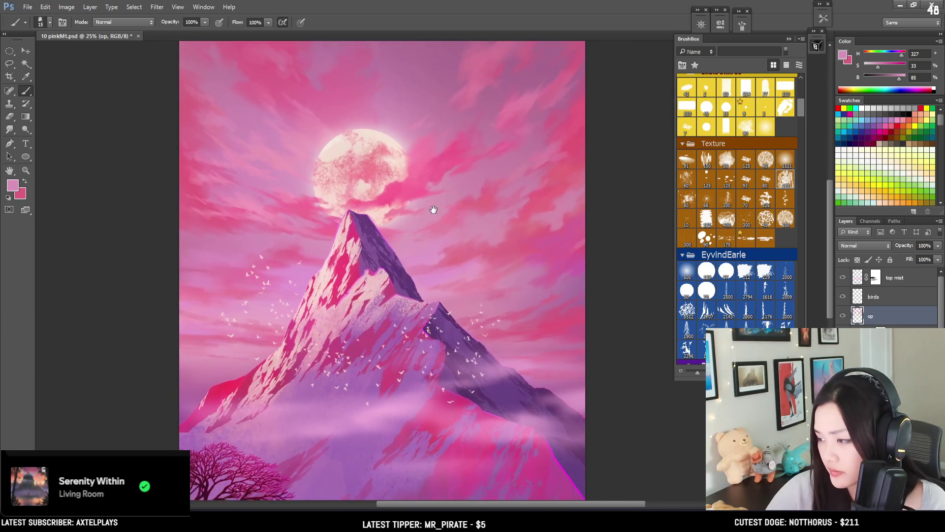
drag(448, 169, 424, 194)
alt+click(295, 123)
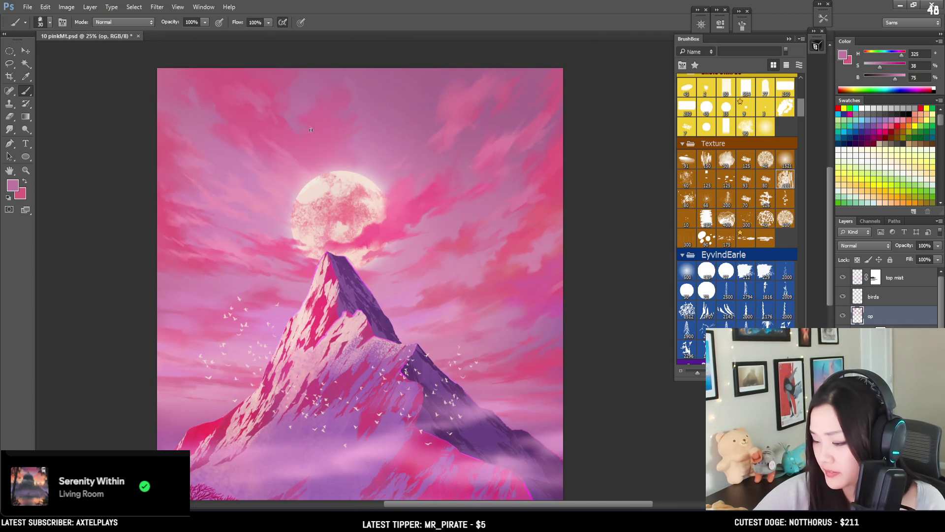
Sample brighter and muted upper-sky pinks with a bigger brush and save the painting
alt+click(214, 117)
key(bracketright)
alt+click(246, 97)
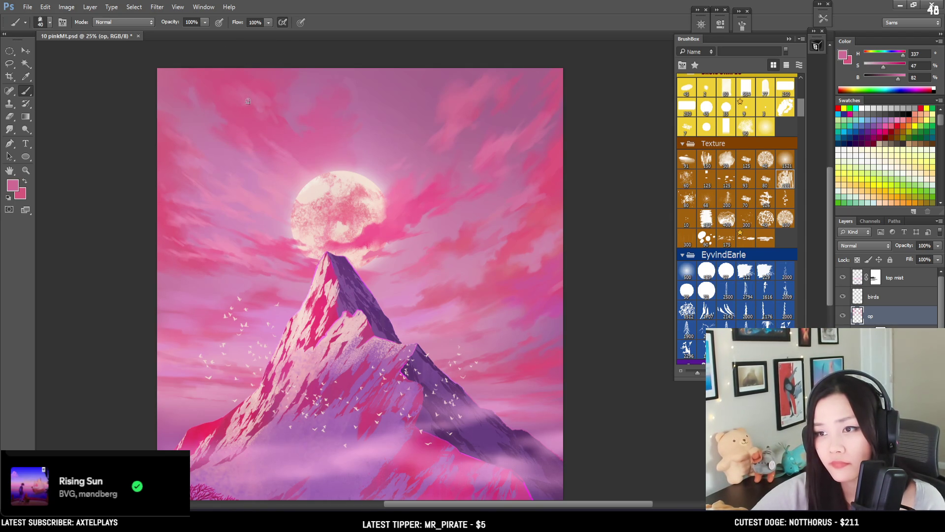
alt+click(300, 93)
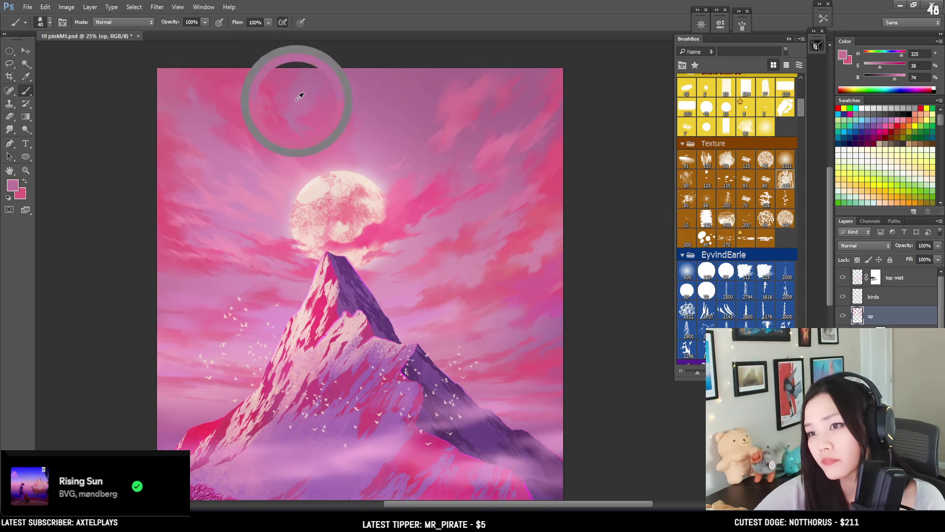
alt+click(259, 96)
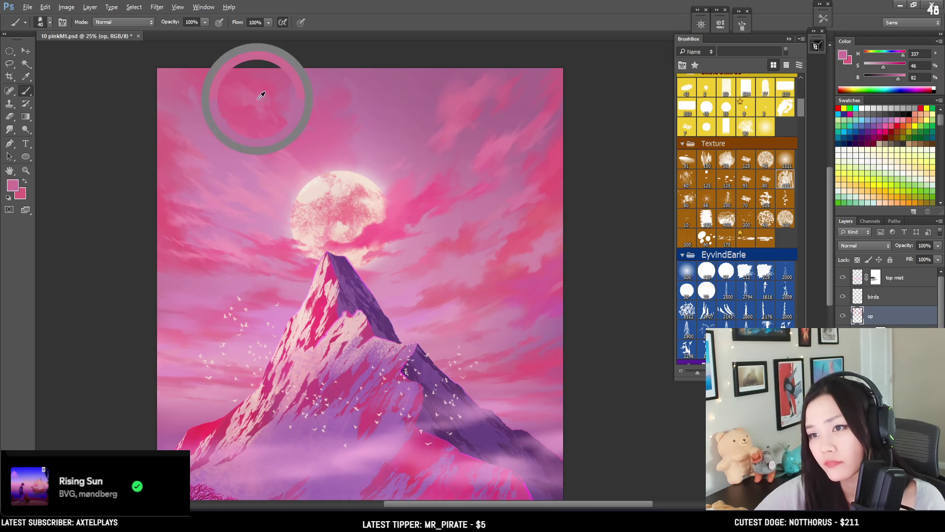
key(ctrl+s)
Dab pale sampled pink into the sky with a larger brush, then review the whole canvas
drag(266, 130, 221, 57)
mouse_move(276, 112)
mouse_down()
mouse_move(281, 89)
mouse_move(296, 125)
mouse_move(269, 173)
mouse_up()
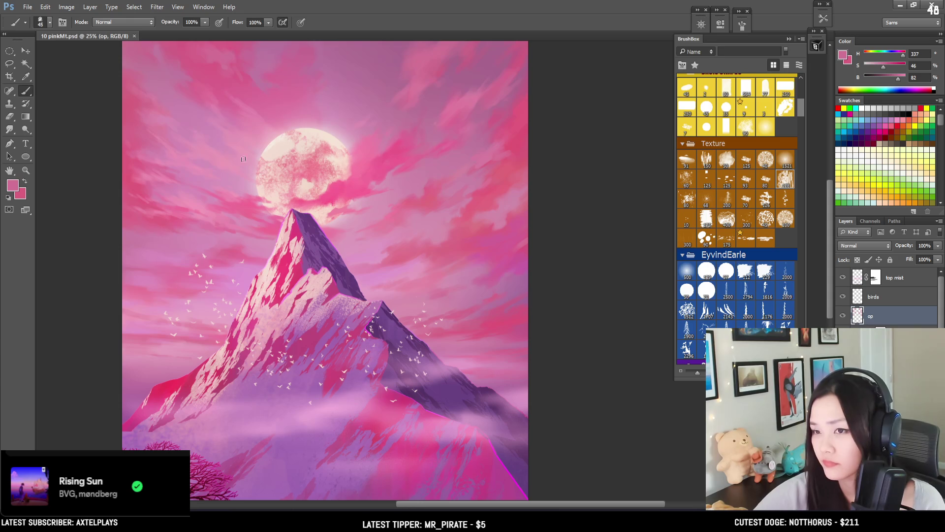
mouse_move(235, 147)
mouse_down()
mouse_move(224, 136)
mouse_move(251, 132)
mouse_up()
key(bracketright)
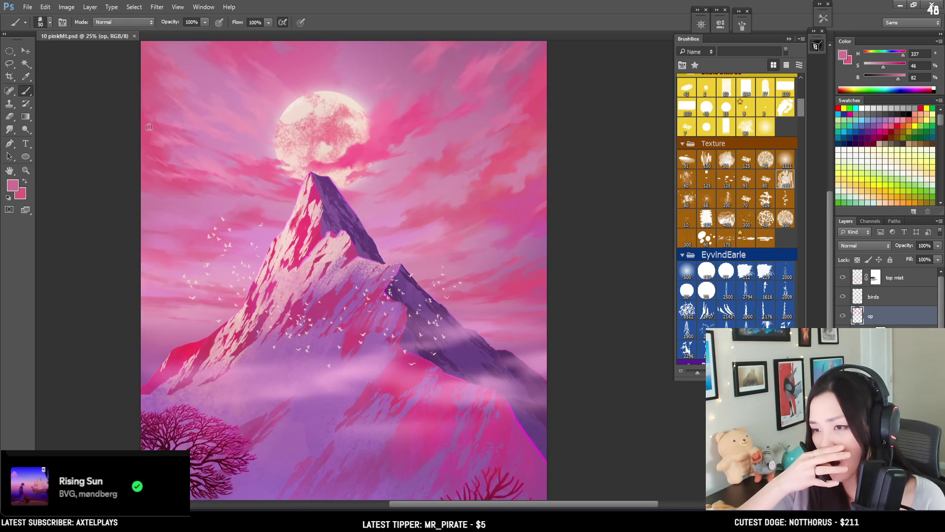
alt+click(462, 192)
click(464, 199)
key(bracketright)
key(bracketright)
key(bracketleft)
mouse_move(477, 205)
mouse_down()
mouse_move(499, 197)
mouse_move(460, 262)
mouse_up()
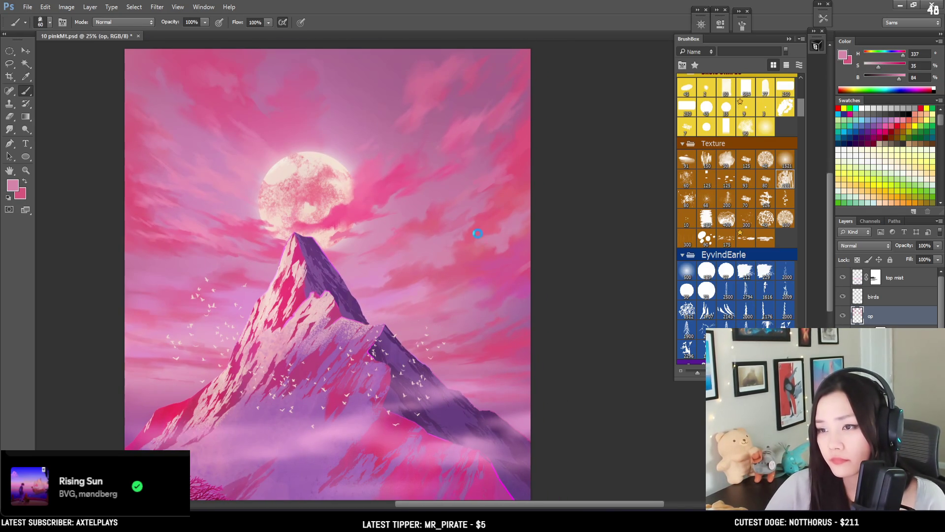
key(ctrl+minus)
key(ctrl+minus)
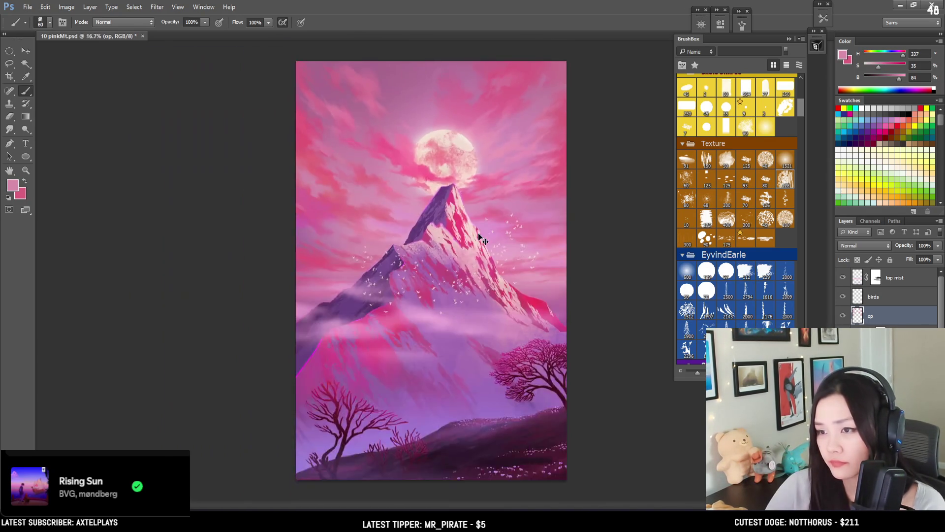
Zoom in on the peak, sample the mountain's purple, try a magenta ridge stroke and undo it
key(ctrl+plus)
key(ctrl+plus)
key(ctrl+plus)
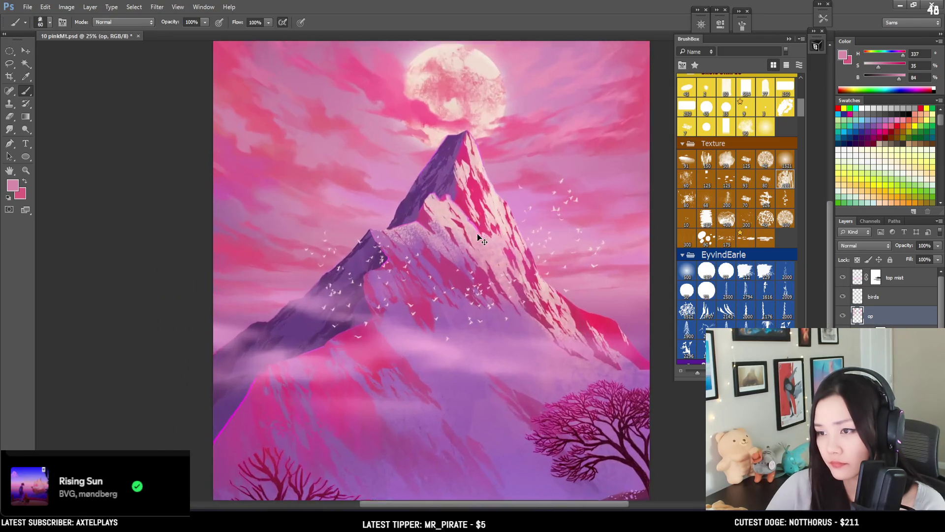
key(ctrl+plus)
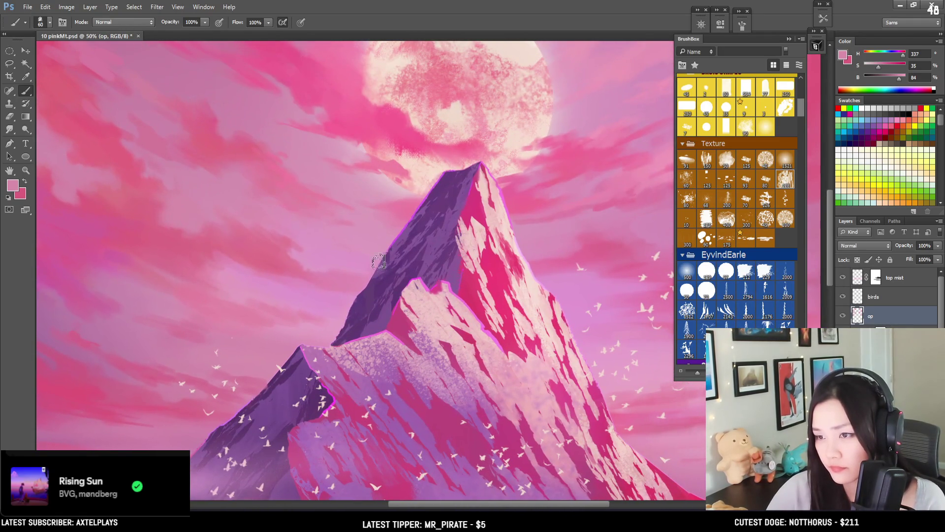
key(bracketleft)
alt+click(400, 231)
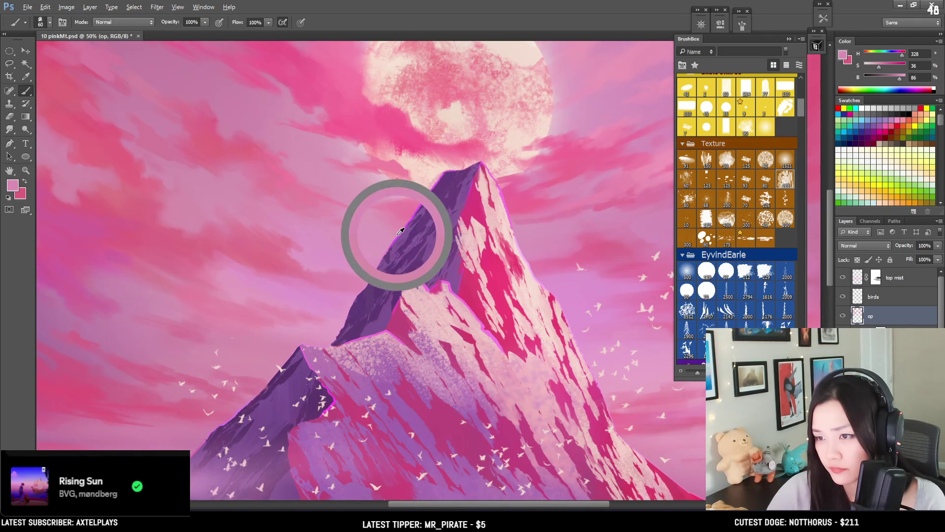
key(bracketleft)
key(bracketleft)
key(bracketleft)
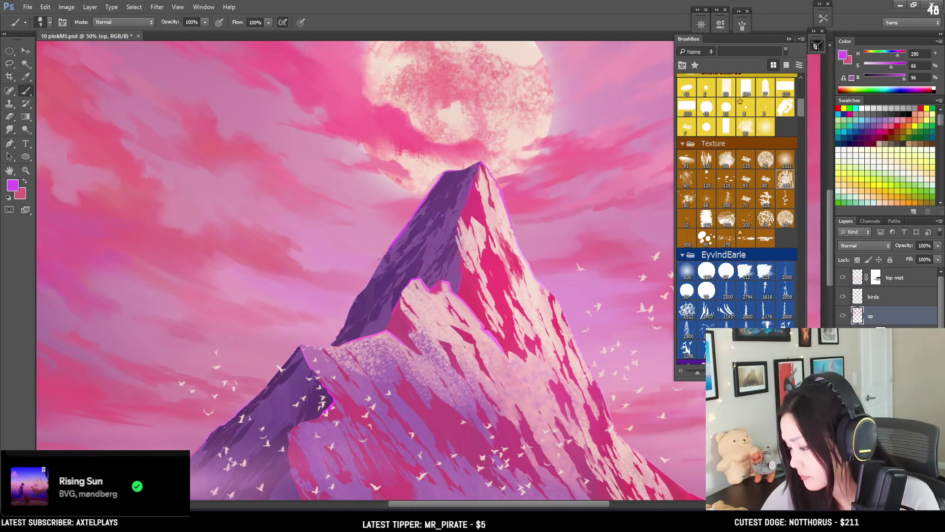
key(bracketright)
key(bracketright)
key(bracketright)
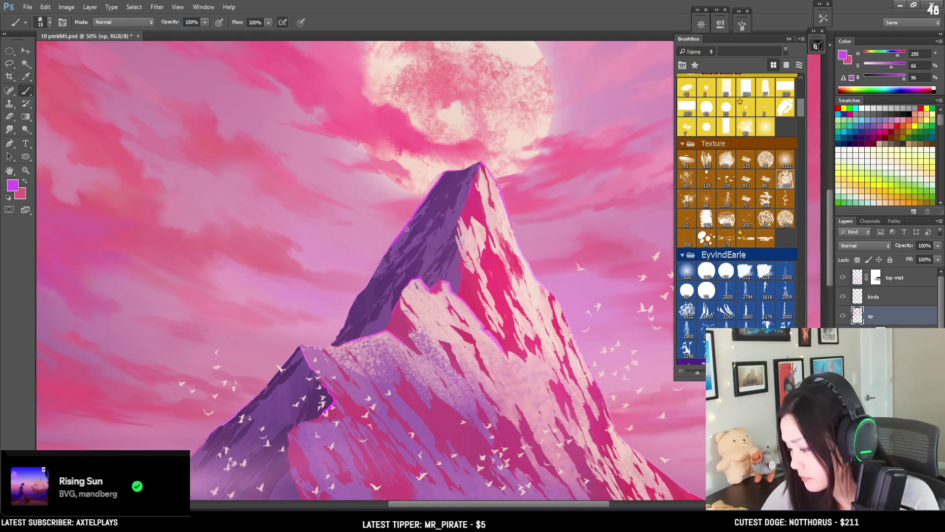
drag(396, 243, 408, 225)
key(bracketleft)
key(bracketleft)
key(bracketleft)
key(ctrl+z)
Sample several purples and pinks from the ridge and peak, fine-tuning brush size
alt+click(433, 190)
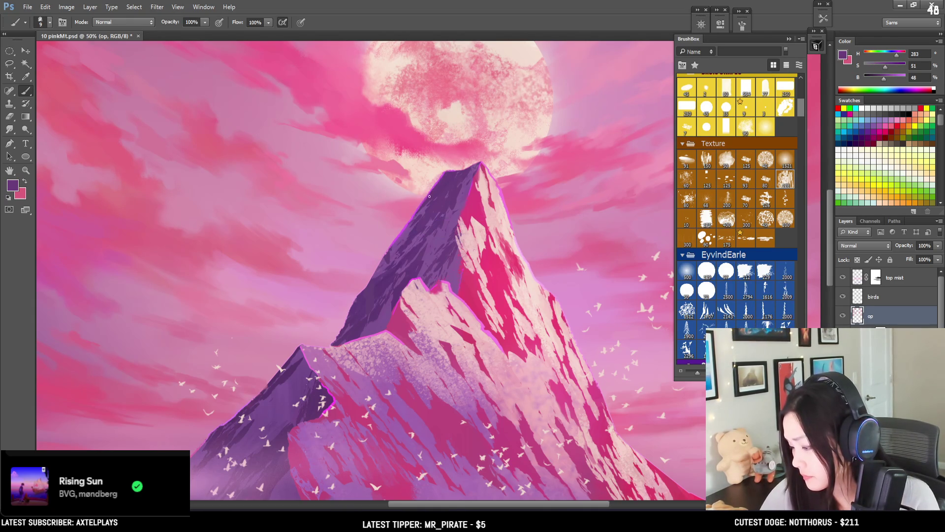
alt+click(465, 205)
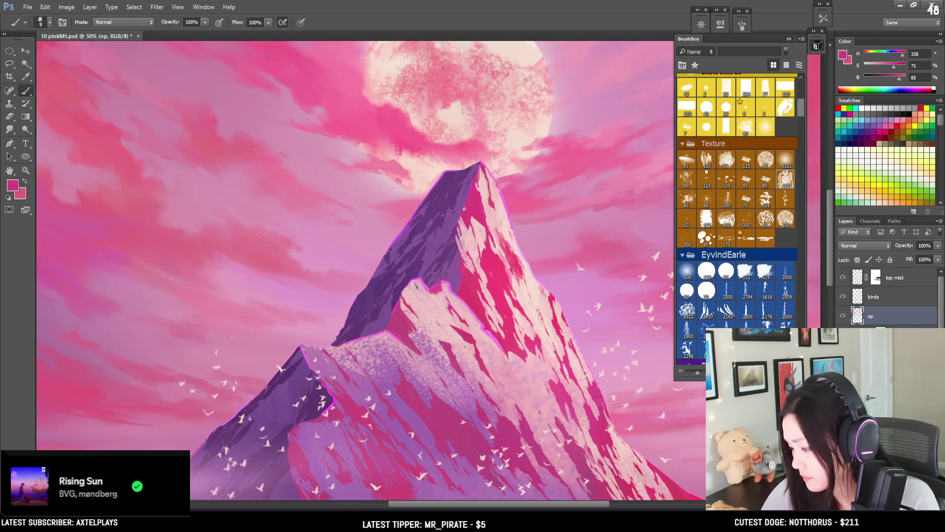
alt+click(413, 281)
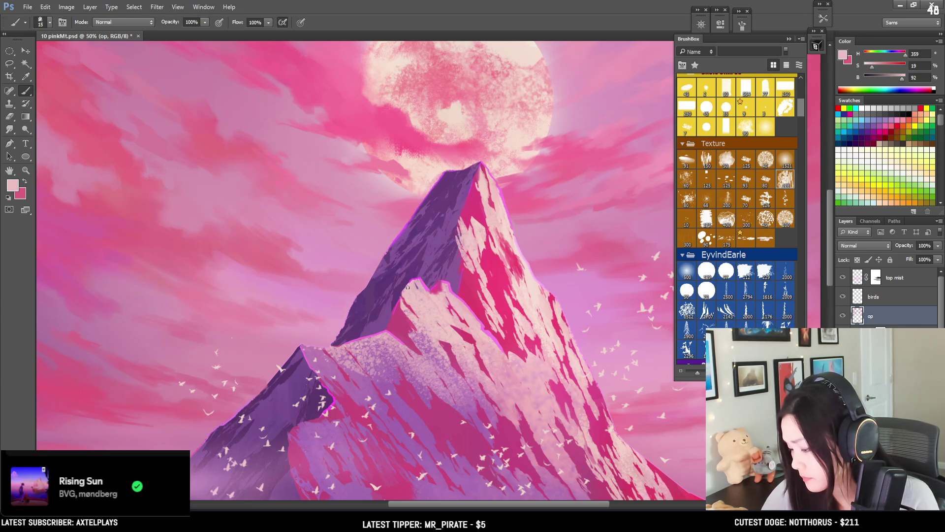
alt+click(434, 293)
alt+click(427, 278)
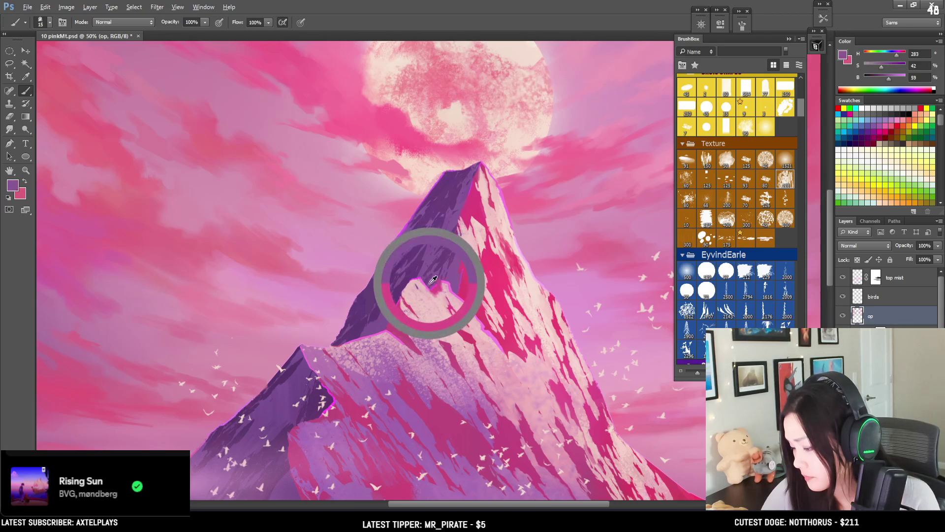
key(bracketleft)
key(bracketleft)
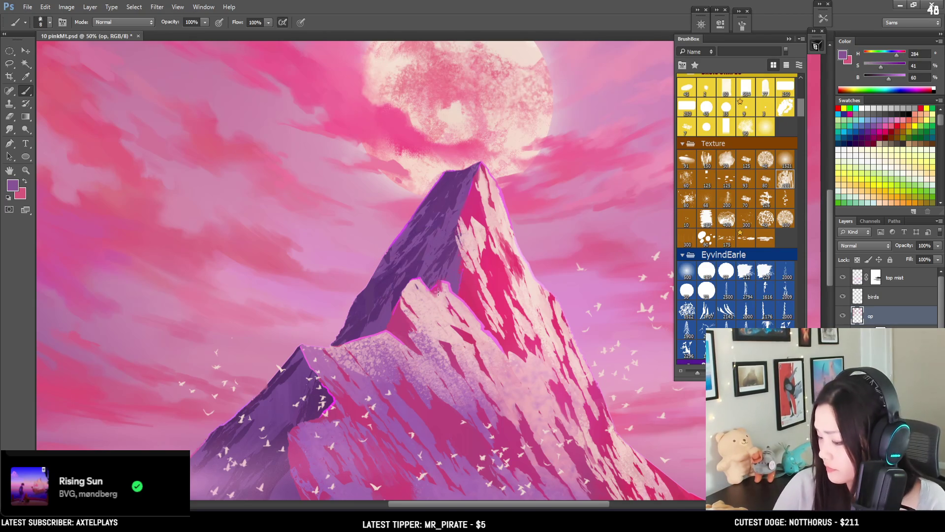
key(bracketright)
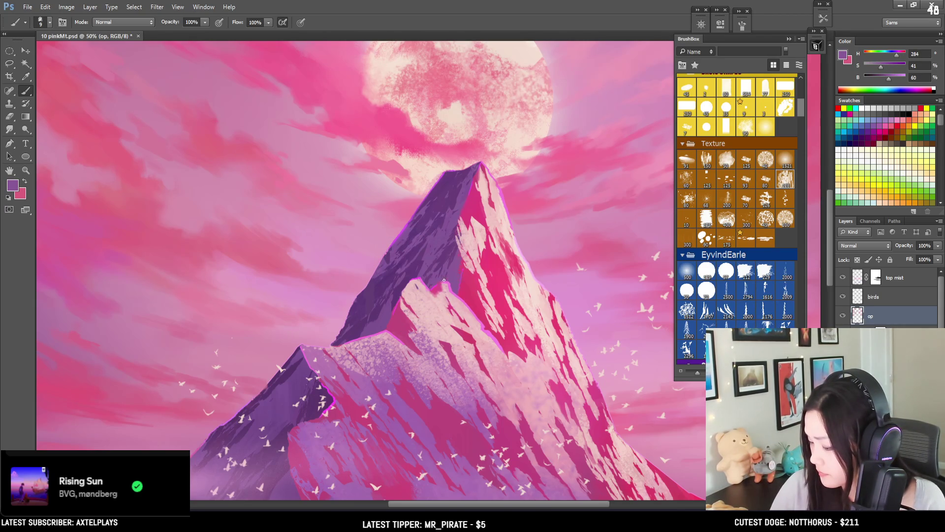
alt+click(432, 288)
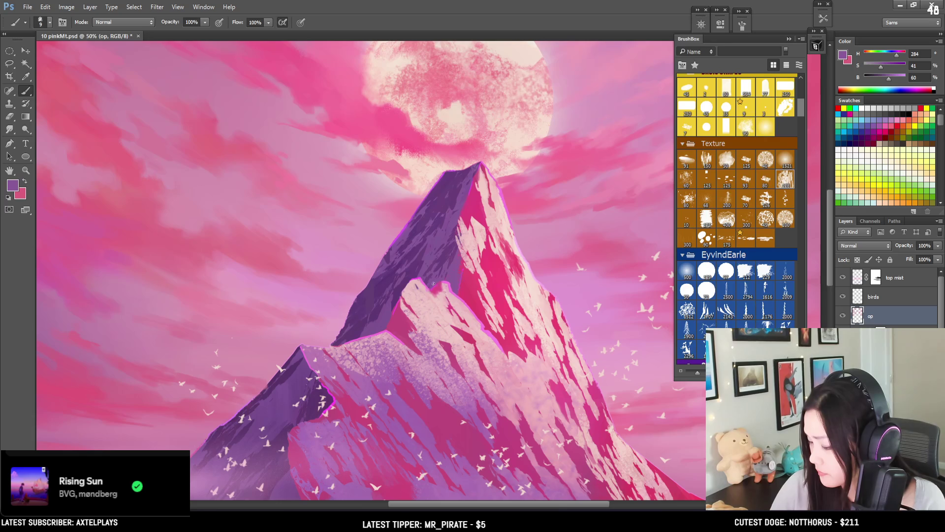
alt+click(426, 289)
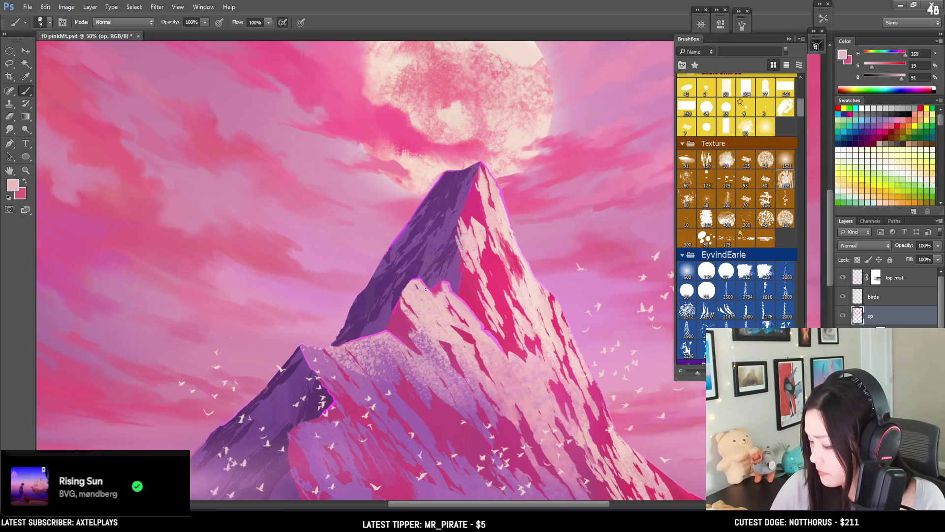
alt+click(432, 292)
Refine the sampled colour among the ridge's pinks and its dark purple shadow
key(bracketleft)
alt+click(417, 283)
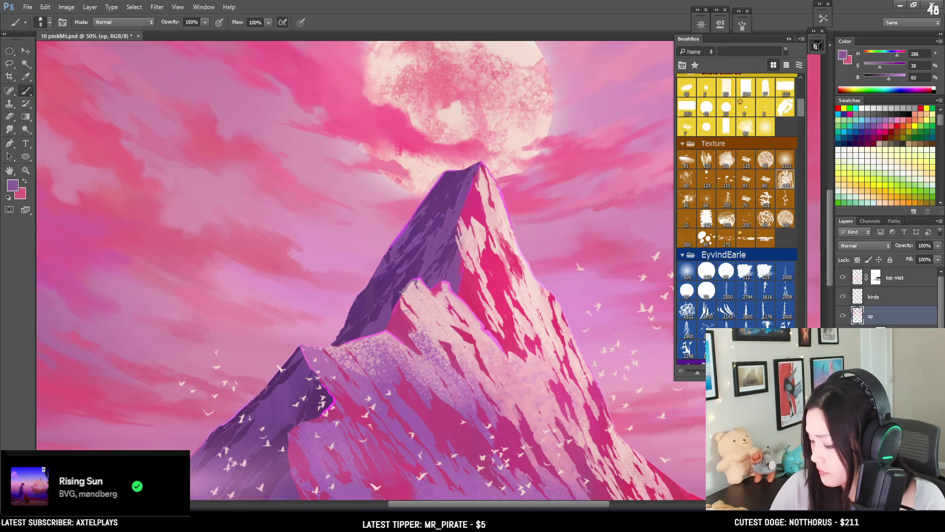
alt+click(411, 290)
alt+click(397, 307)
drag(398, 307, 398, 307)
alt+click(391, 323)
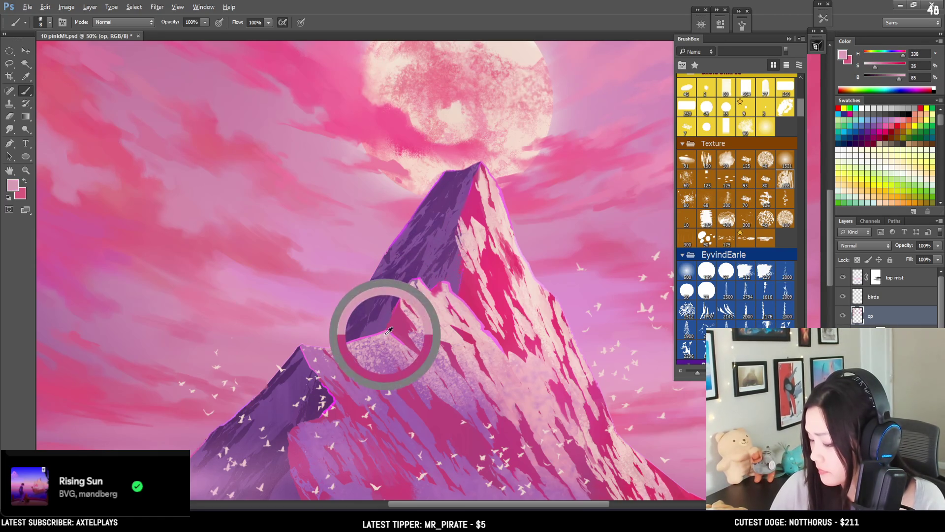
alt+click(390, 327)
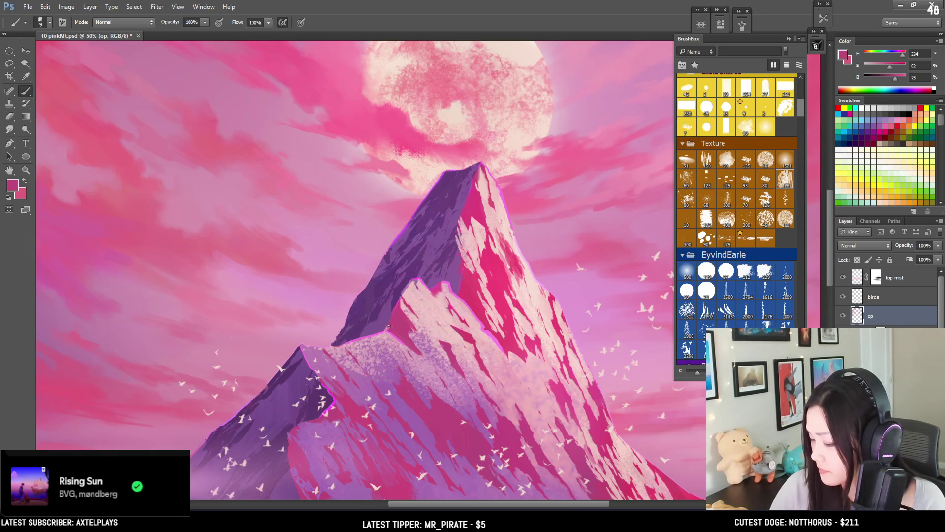
alt+click(402, 320)
alt+click(393, 298)
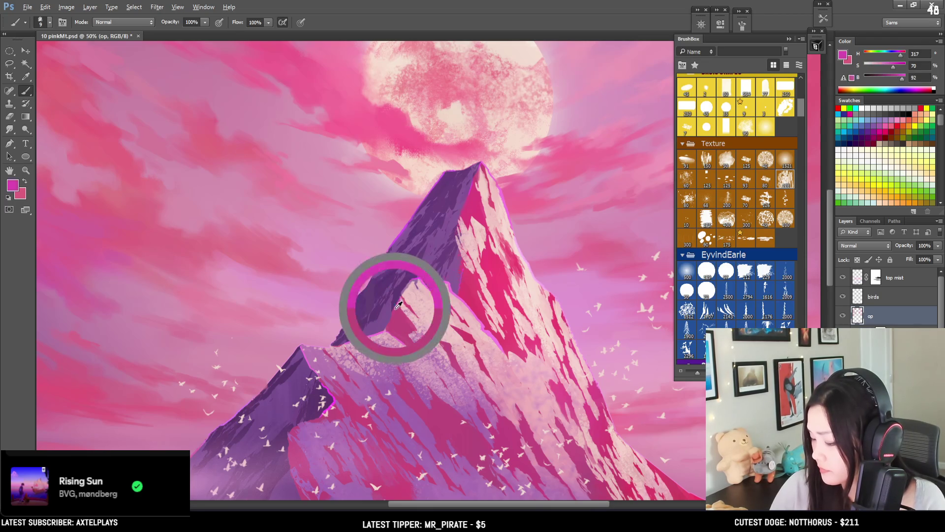
alt+click(394, 302)
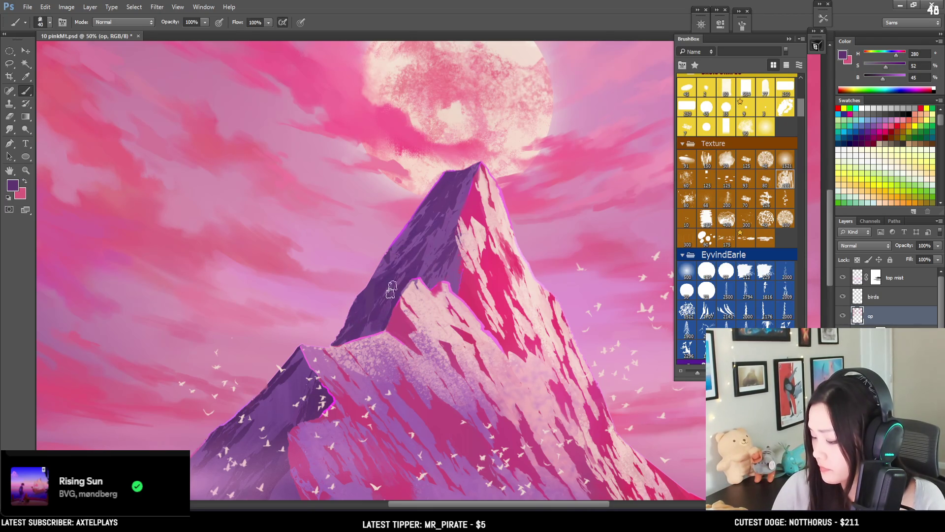
alt+click(364, 322)
Settle on a muted mid purple from the shadowed face with a smaller brush, then shift the view
key(bracketleft)
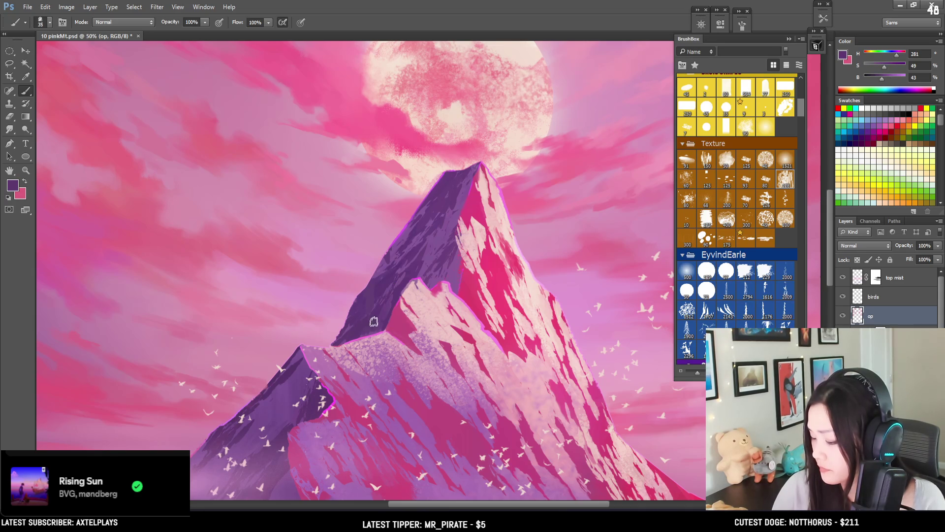
alt+click(383, 267)
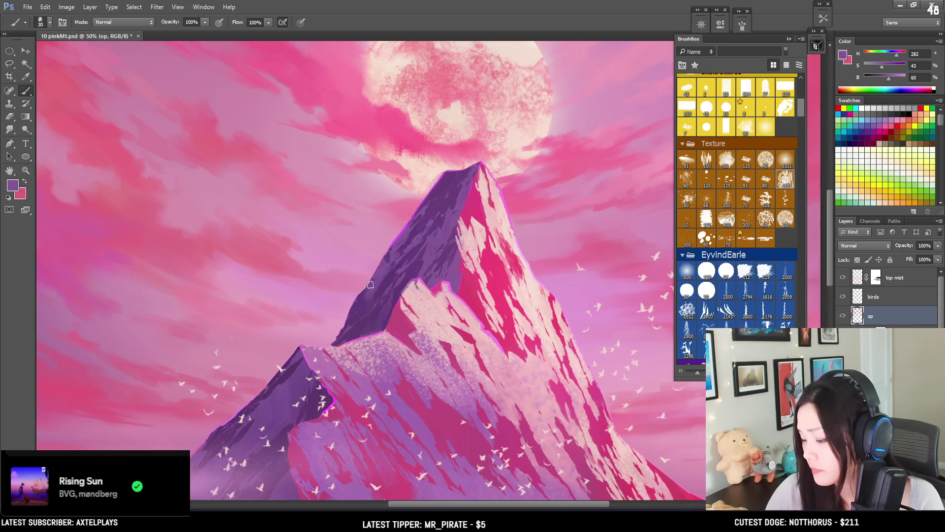
alt+click(359, 301)
key(bracketleft)
alt+click(384, 265)
key(bracketright)
key(bracketright)
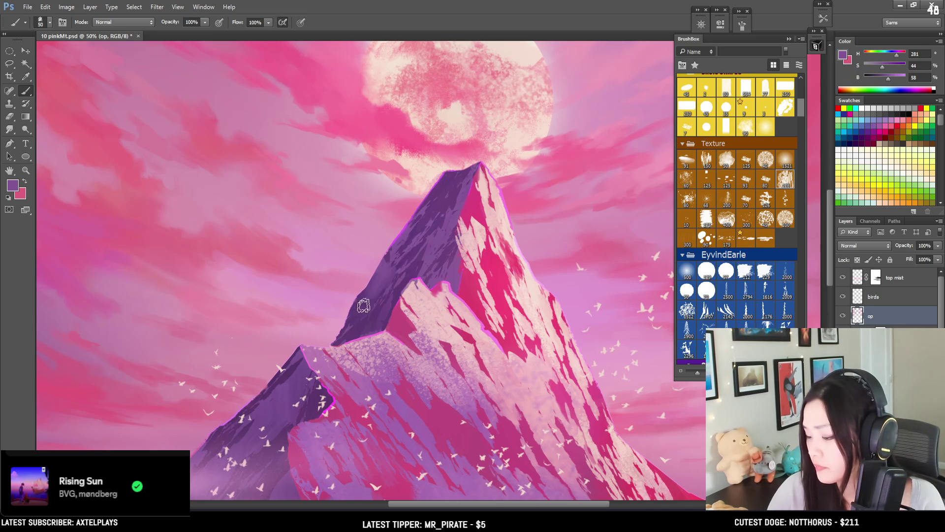
key(bracketleft)
key(bracketleft)
key(alt)
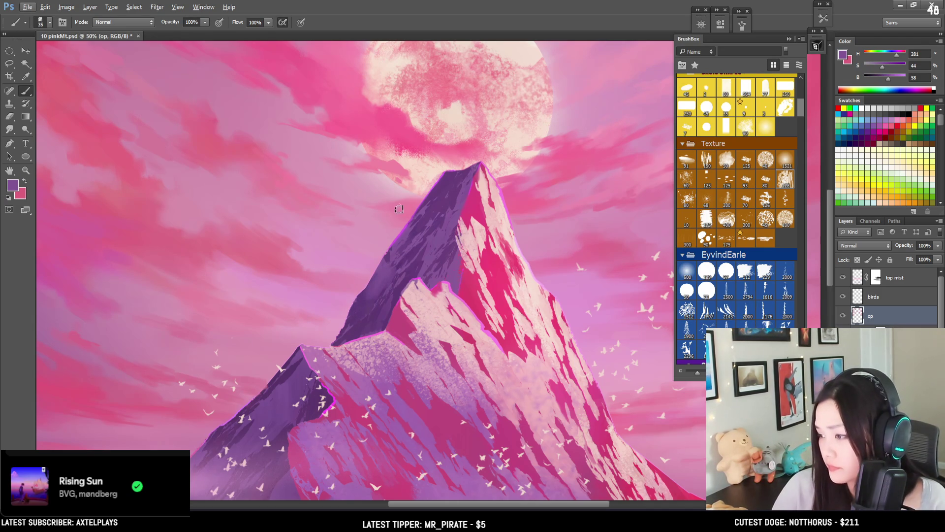
drag(386, 247, 413, 187)
Sample darker purples from the mountain and ridge while shrinking the brush
drag(407, 221, 417, 223)
alt+click(426, 226)
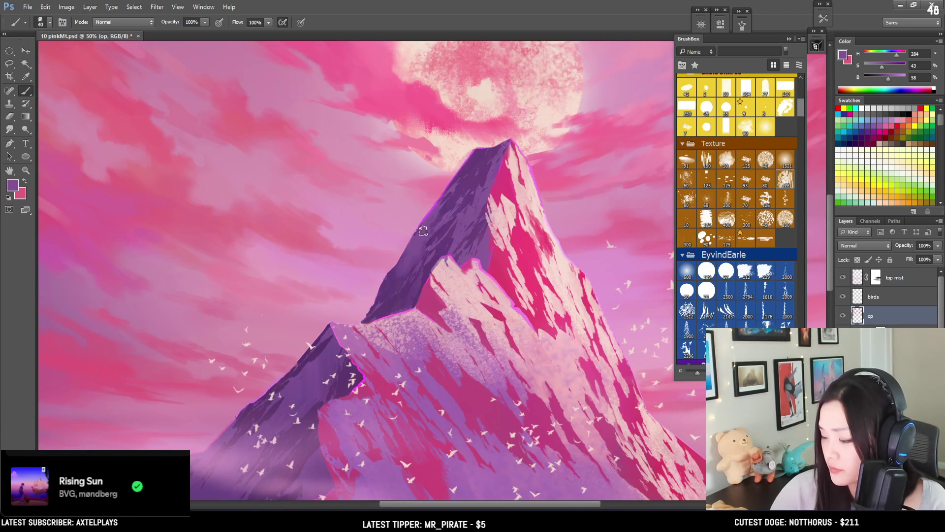
key(bracketleft)
alt+click(450, 206)
key(bracketleft)
alt+click(412, 256)
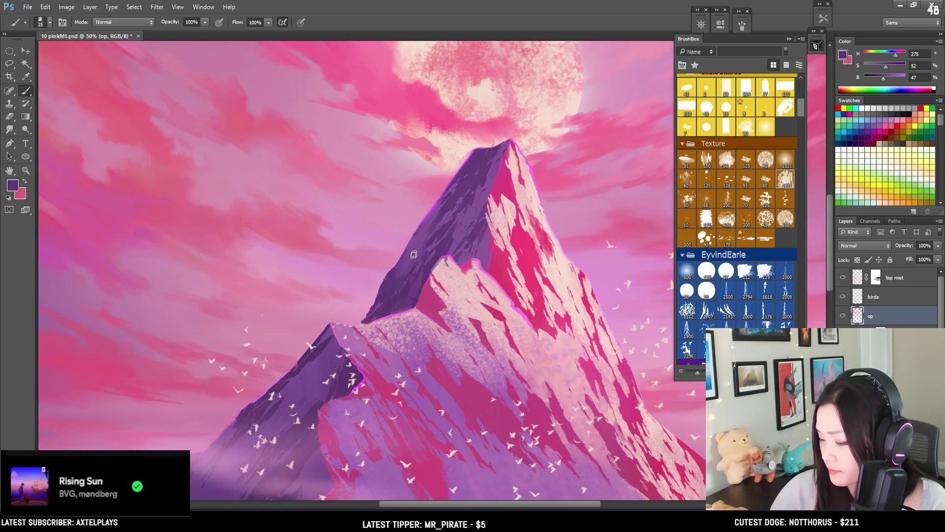
key(l)
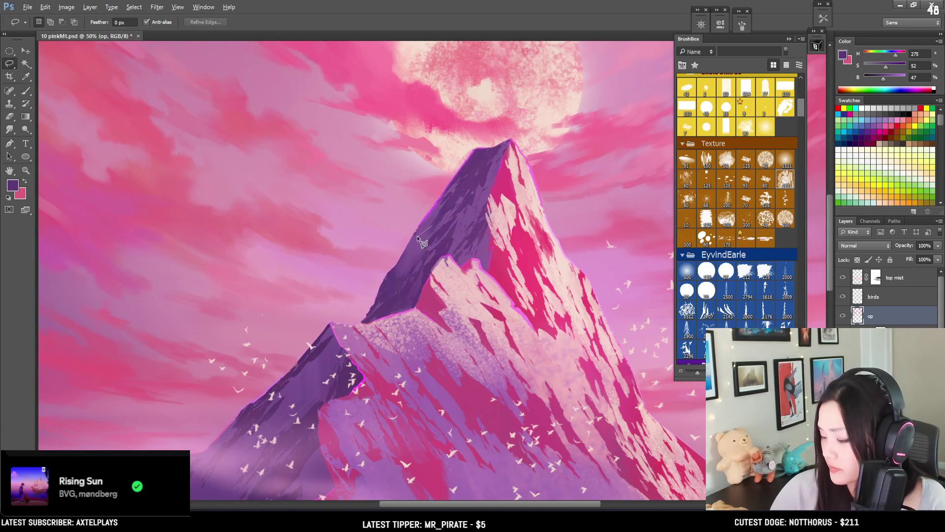
key(b)
Resample ridge purples, adjust brush size and bring the lower ridge into view
key(bracketleft)
alt+click(422, 237)
alt+click(418, 213)
key(bracketleft)
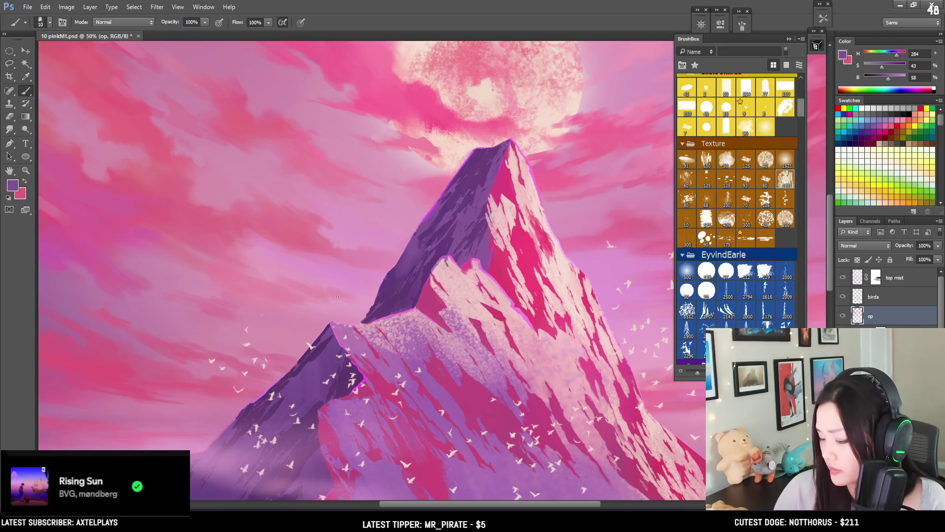
alt+drag(343, 328, 325, 334)
key(bracketright)
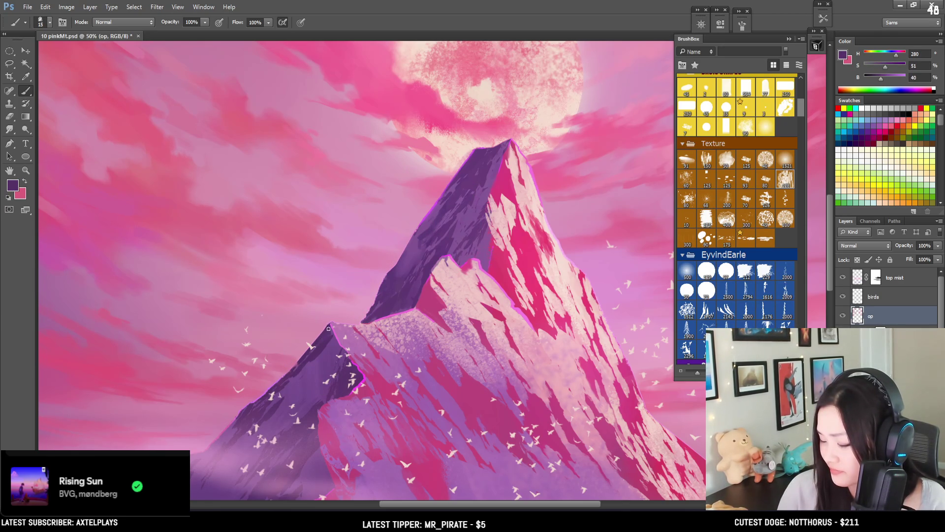
drag(389, 354, 386, 329)
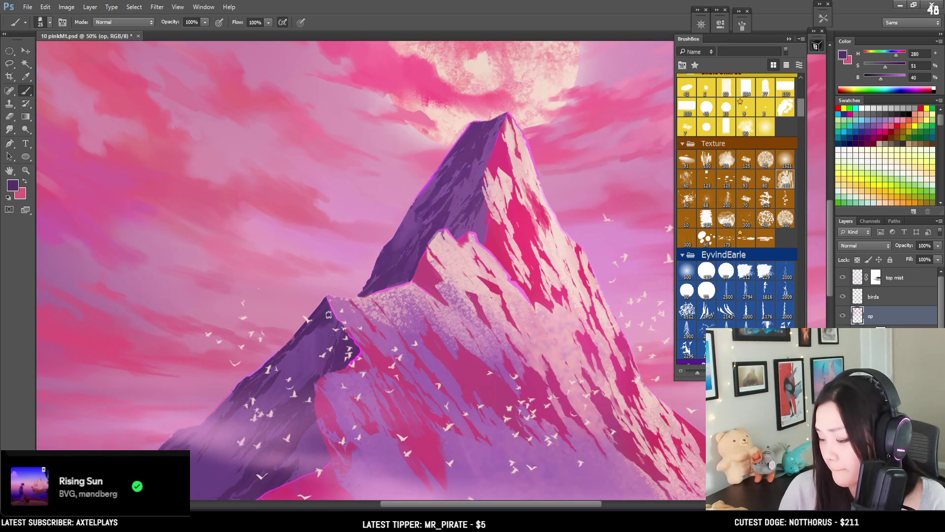
key(bracketright)
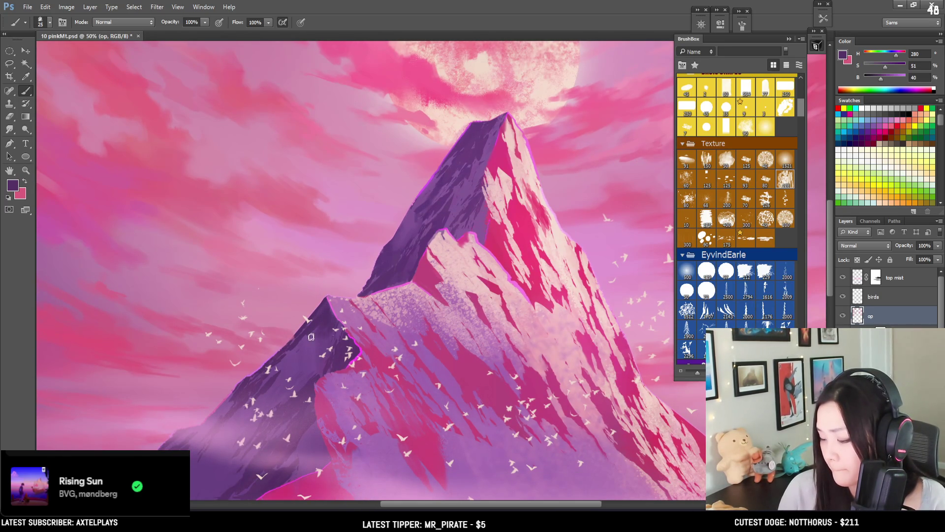
alt+click(302, 343)
key(bracketright)
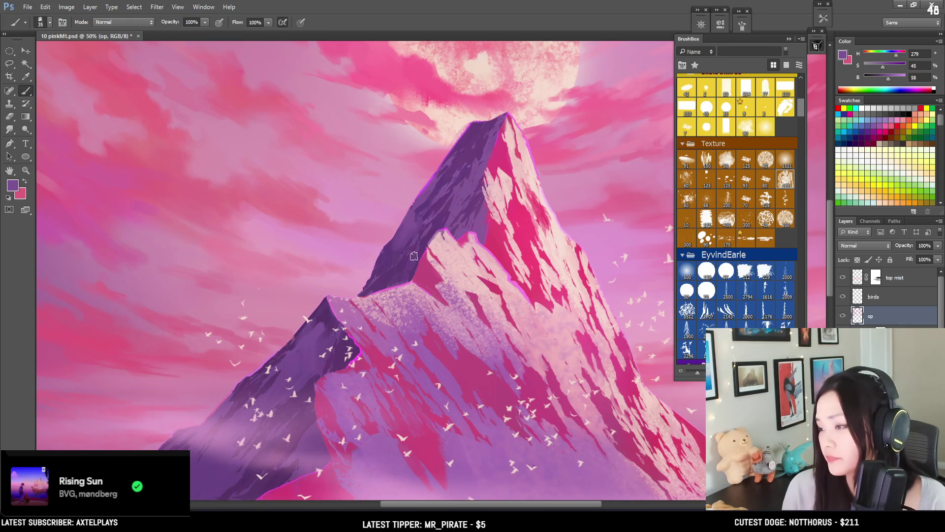
Lasso the dark ridge and paint it a darker sampled purple inside the selection
drag(354, 348, 383, 315)
key(bracketright)
alt+click(352, 282)
alt+click(355, 286)
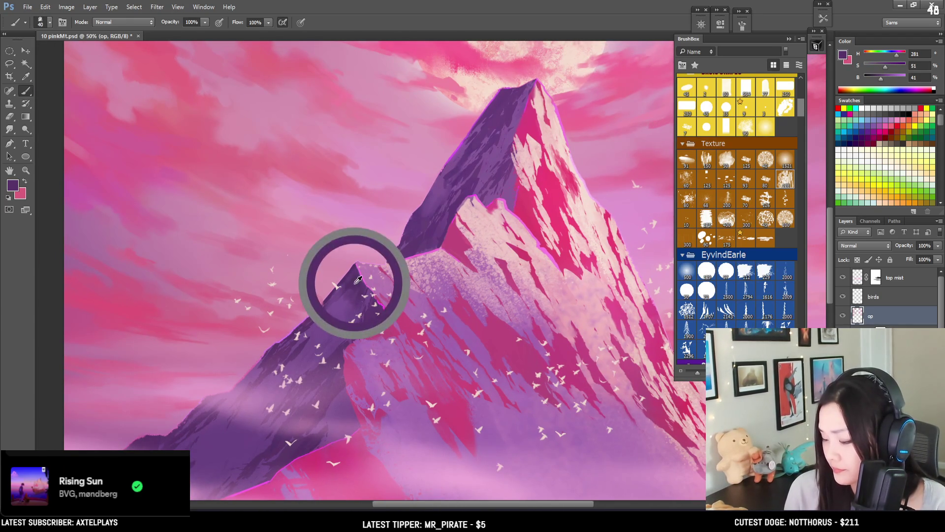
key(l)
mouse_move(348, 326)
mouse_down()
mouse_move(347, 311)
mouse_move(314, 340)
mouse_move(324, 362)
mouse_move(361, 301)
mouse_up()
key(b)
key(ctrl+h)
mouse_move(329, 340)
mouse_down()
mouse_move(347, 315)
mouse_move(340, 331)
mouse_move(320, 331)
mouse_up()
Sample a dusty rose pink from the mountain's lit lower slopes
alt+click(341, 309)
drag(639, 375, 319, 228)
alt+click(319, 228)
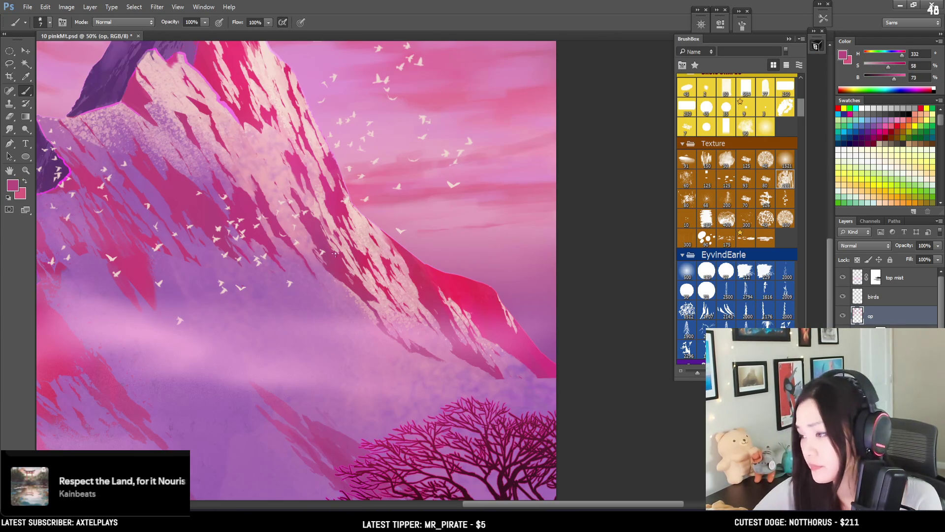
scroll(336, 255, down, 2)
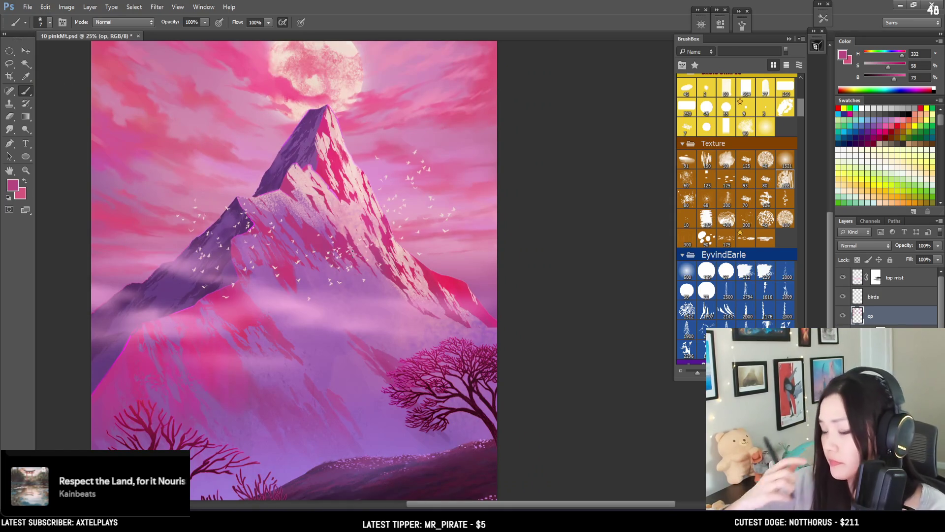
scroll(436, 173, up, 5)
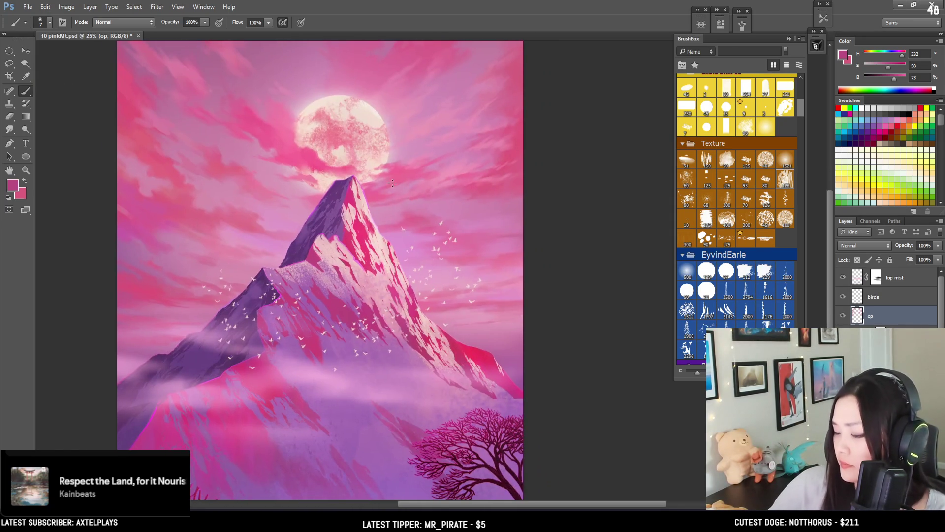
key(ctrl+plus)
scroll(302, 160, up, 2)
alt+click(235, 203)
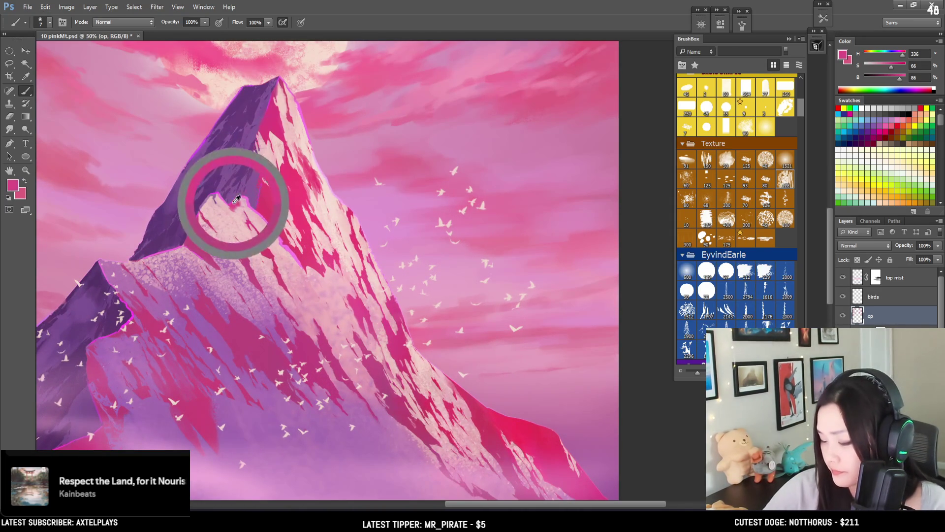
mouse_move(270, 106)
mouse_down()
mouse_move(246, 104)
mouse_move(194, 148)
mouse_up()
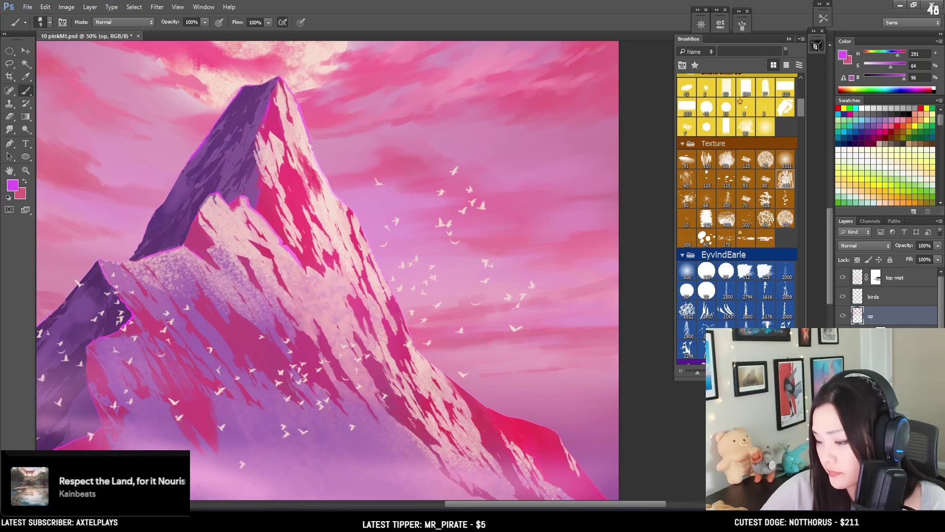
alt+click(275, 98)
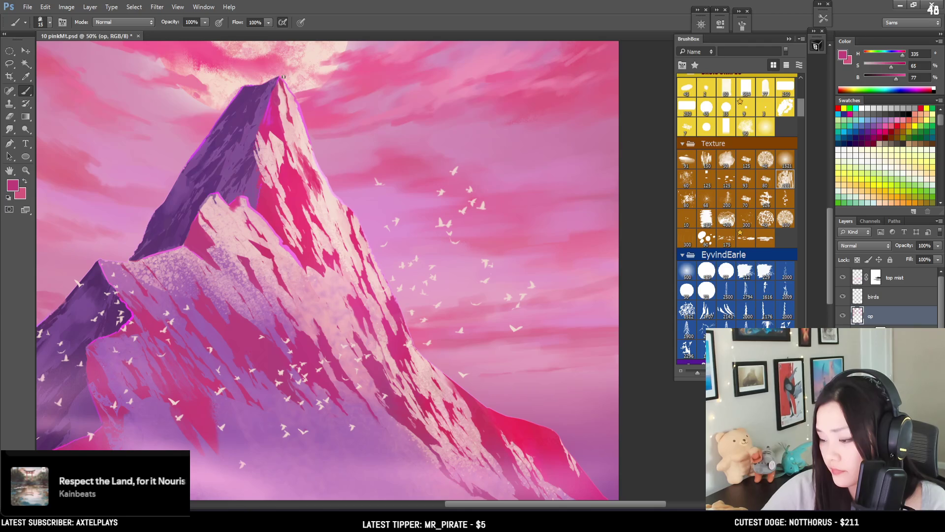
alt+click(290, 118)
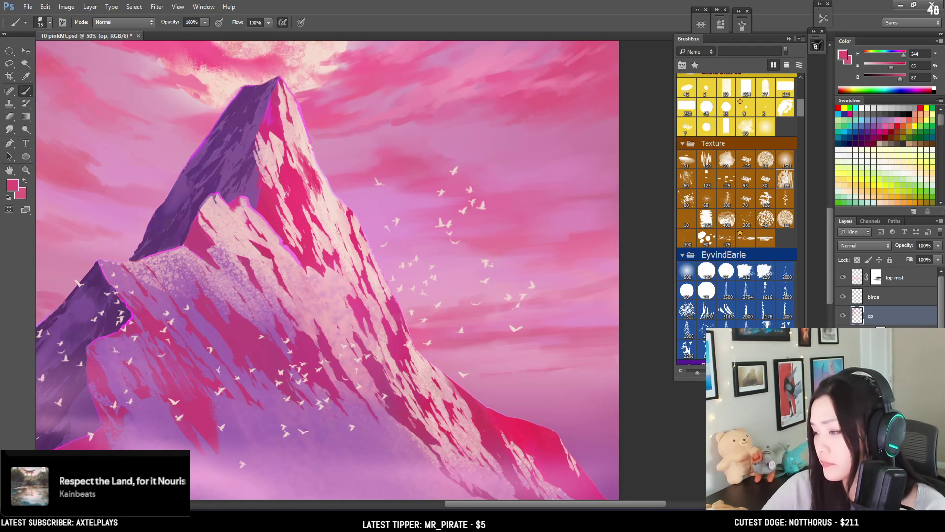
key(ctrl+minus)
drag(304, 70, 312, 113)
drag(310, 69, 301, 35)
mouse_move(296, 113)
mouse_down()
mouse_move(317, 79)
mouse_move(285, 85)
mouse_up()
drag(252, 122, 265, 129)
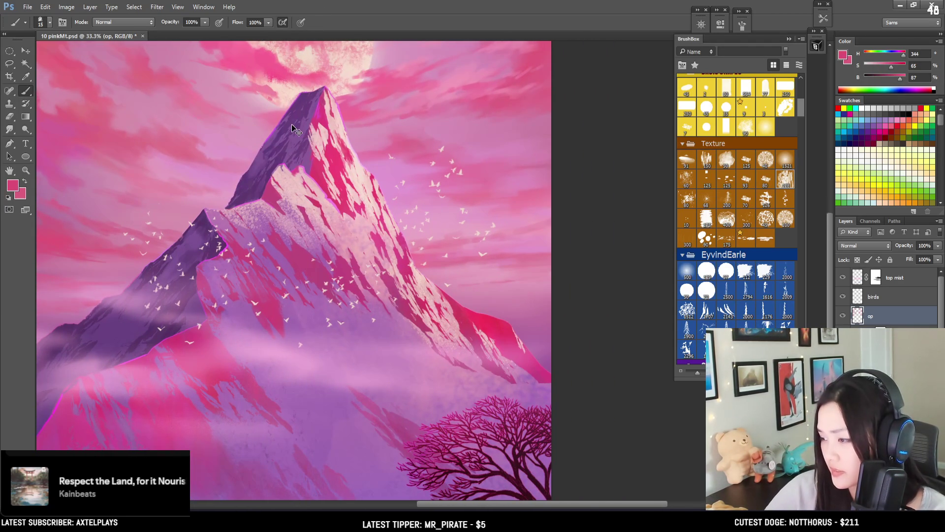
key(ctrl+minus)
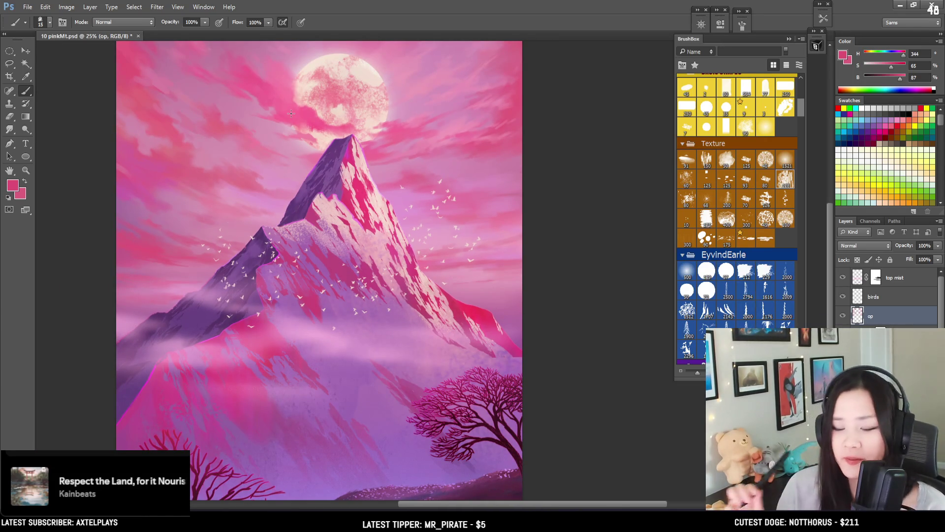
key(ctrl+minus)
key(ctrl+plus)
key(ctrl+plus)
mouse_move(447, 170)
mouse_down()
mouse_move(362, 220)
mouse_move(340, 199)
mouse_up()
ctrl+click(362, 161)
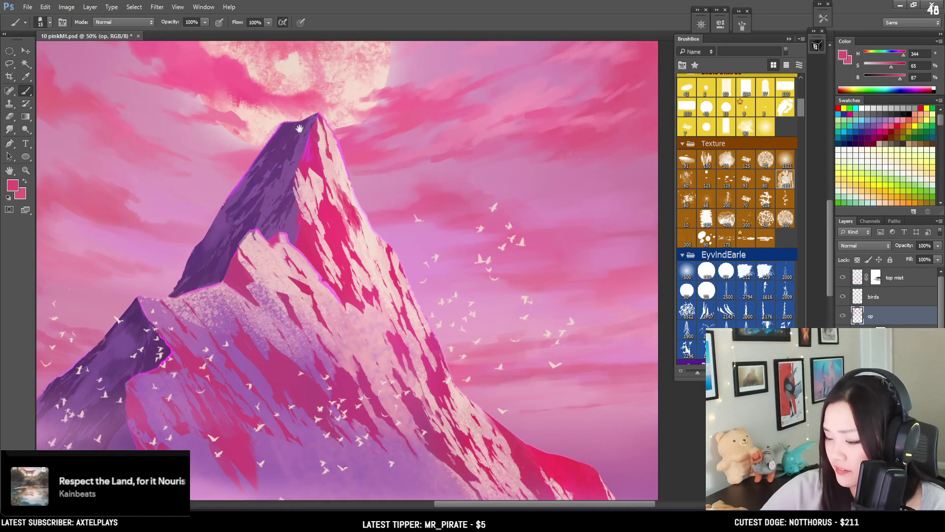
Sample lighter and darker purples at the peak, adjusting the brush size
drag(297, 133, 289, 159)
alt+click(286, 180)
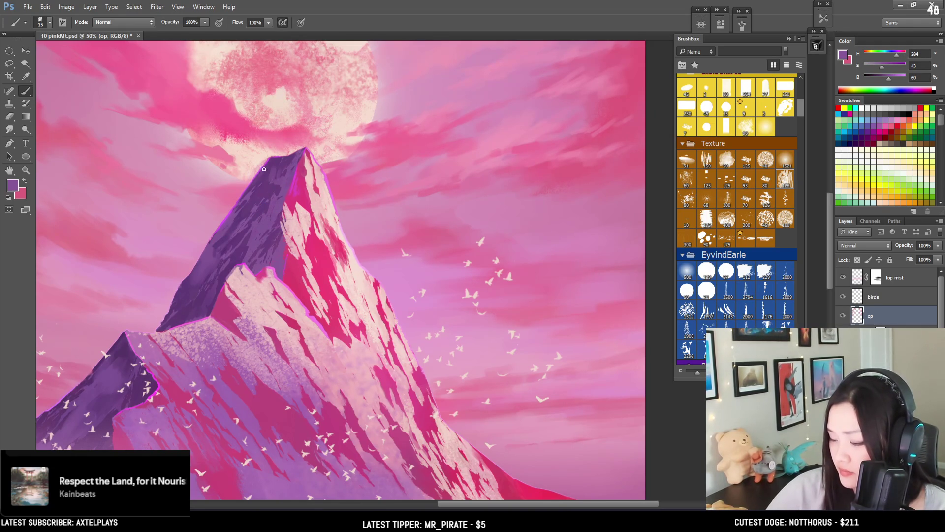
alt+click(269, 167)
key(bracketright)
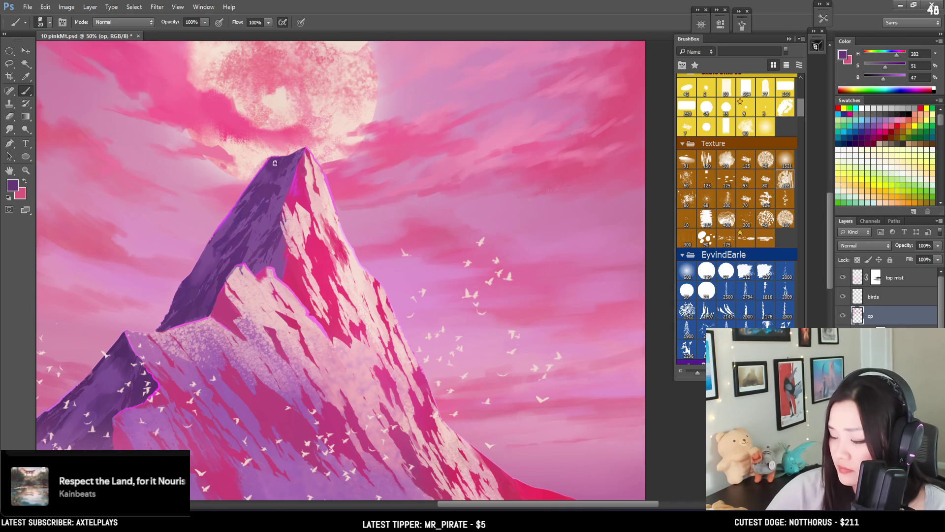
alt+click(274, 168)
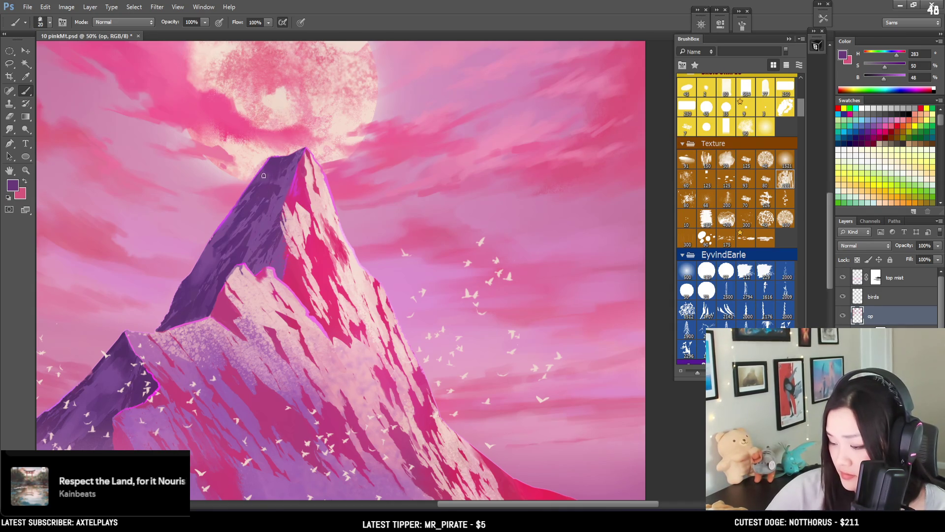
alt+click(276, 170)
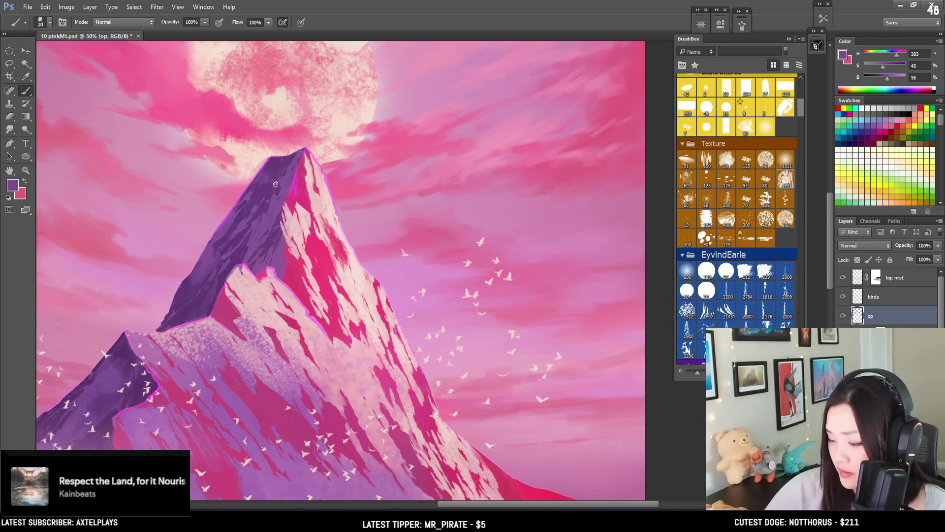
alt+click(276, 184)
alt+click(278, 189)
key(bracketleft)
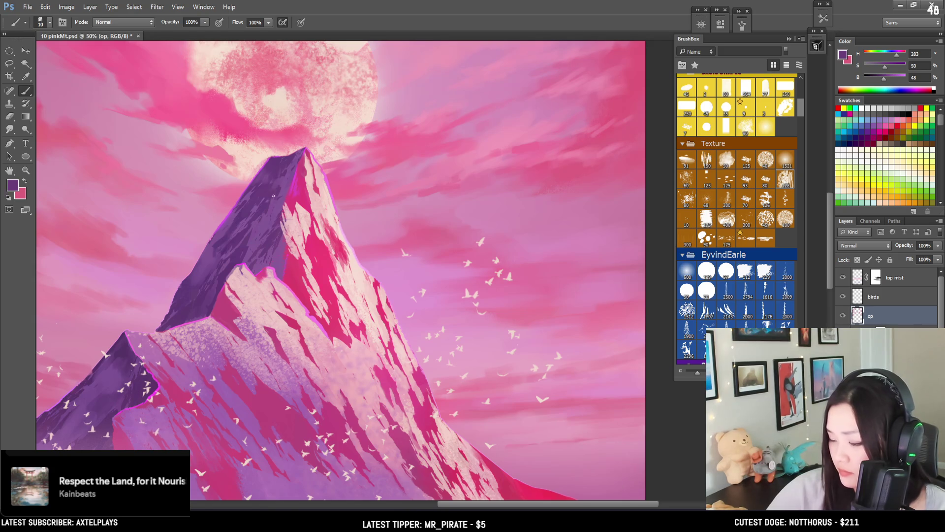
Pick up magenta, pink and a deep shadow-face purple, then reframe on the lower slope
mouse_move(297, 192)
alt+mouse_down()
mouse_move(283, 179)
mouse_move(289, 169)
mouse_move(295, 176)
alt+mouse_up()
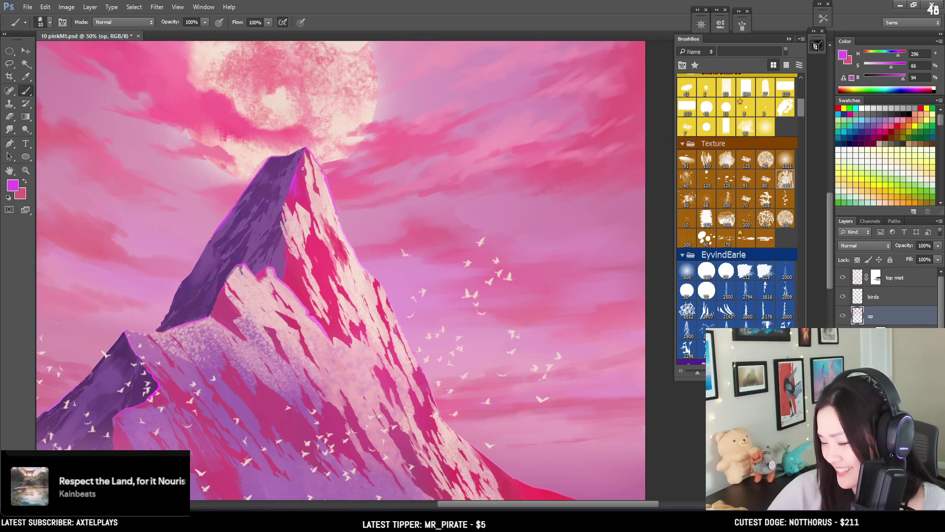
alt+click(303, 163)
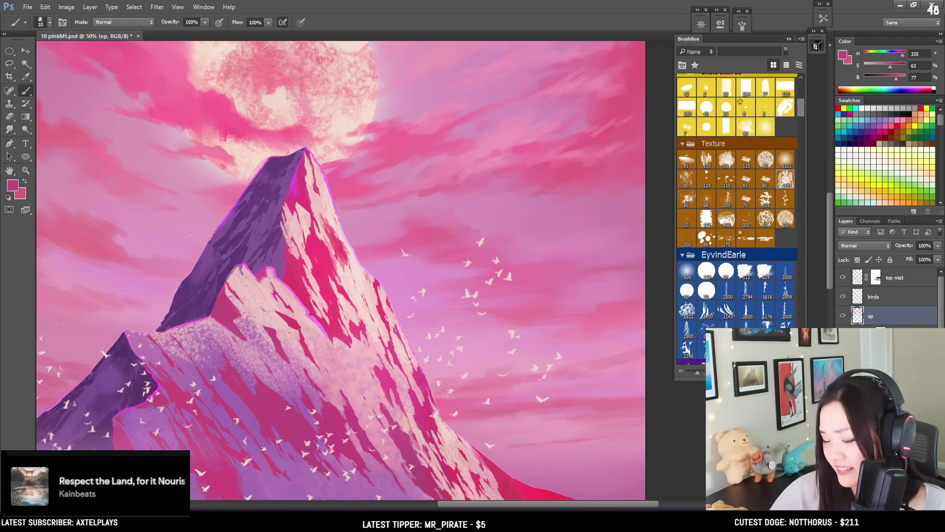
alt+click(229, 265)
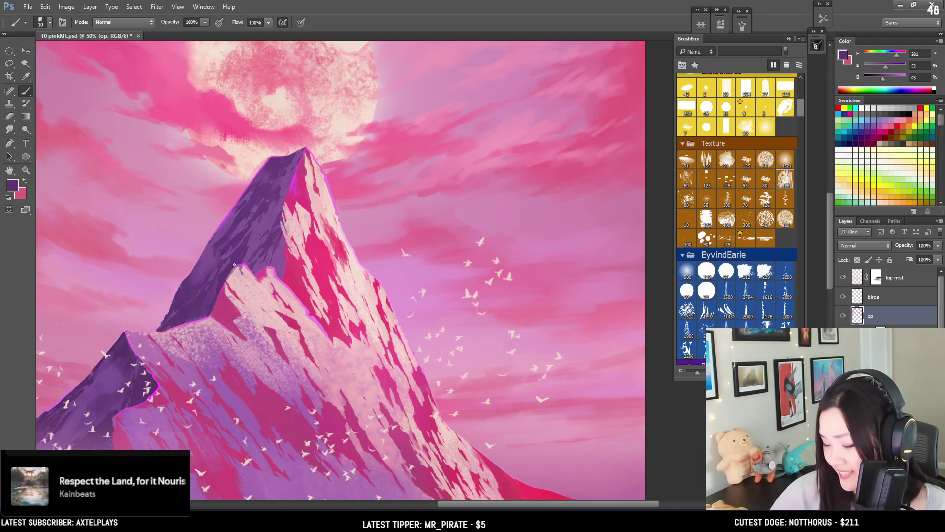
key(ctrl+minus)
mouse_move(331, 202)
mouse_down()
mouse_move(353, 192)
mouse_move(375, 157)
mouse_up()
mouse_move(364, 213)
mouse_down()
mouse_move(390, 161)
mouse_move(315, 74)
mouse_move(347, 179)
mouse_move(299, 182)
mouse_up()
key(ctrl+plus)
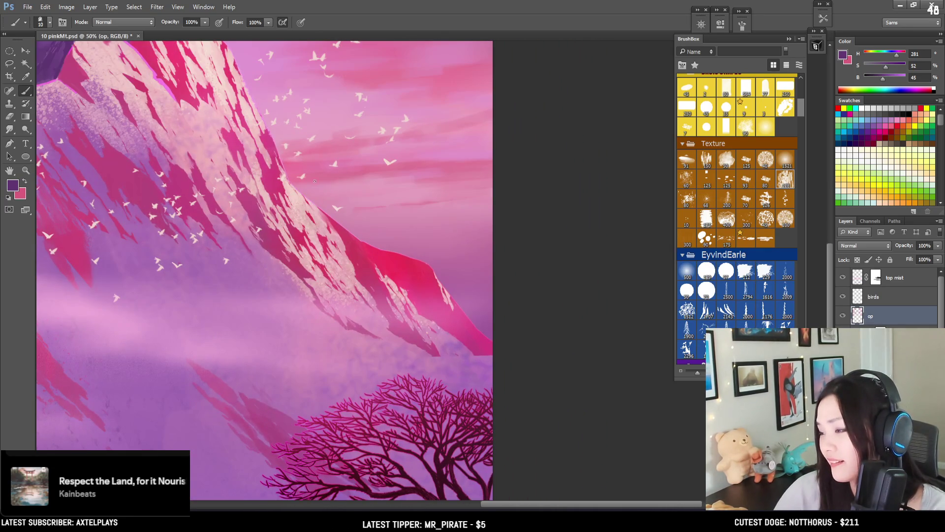
Lasso the mountain's lower right edge, paint it redder, then deselect
key(l)
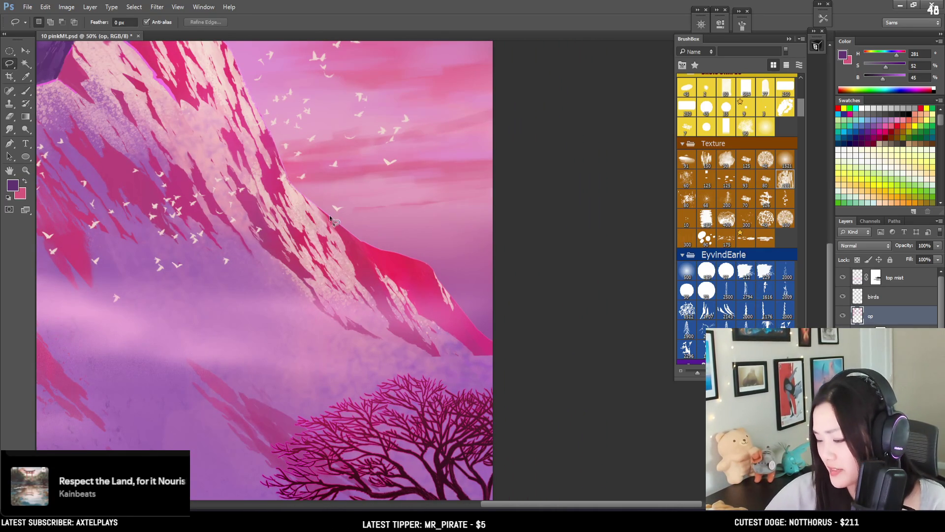
mouse_move(363, 235)
mouse_down()
mouse_move(370, 257)
mouse_move(341, 245)
mouse_move(318, 209)
mouse_move(375, 193)
mouse_move(383, 208)
mouse_up()
key(b)
alt+click(380, 252)
key(bracketright)
key(bracketright)
key(bracketright)
drag(368, 248, 357, 211)
key(bracketright)
key(bracketright)
mouse_move(374, 246)
mouse_down()
mouse_move(346, 194)
mouse_move(389, 246)
mouse_move(377, 229)
mouse_move(380, 262)
mouse_up()
key(ctrl+d)
Sample light, darker and magenta pinks from the mountain with a smaller brush
alt+click(365, 236)
key(bracketleft)
key(bracketleft)
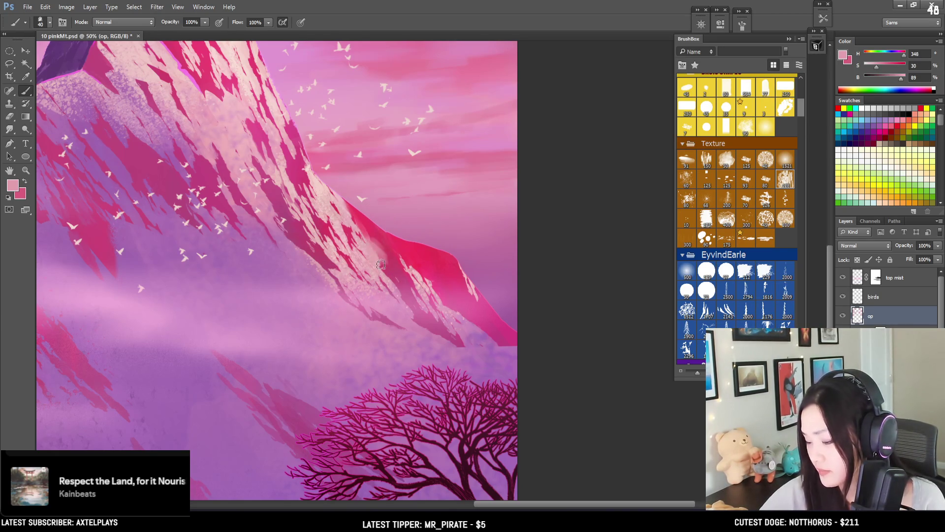
key(bracketleft)
scroll(296, 222, up, 3)
scroll(296, 221, left, 2)
alt+click(190, 171)
key(bracketleft)
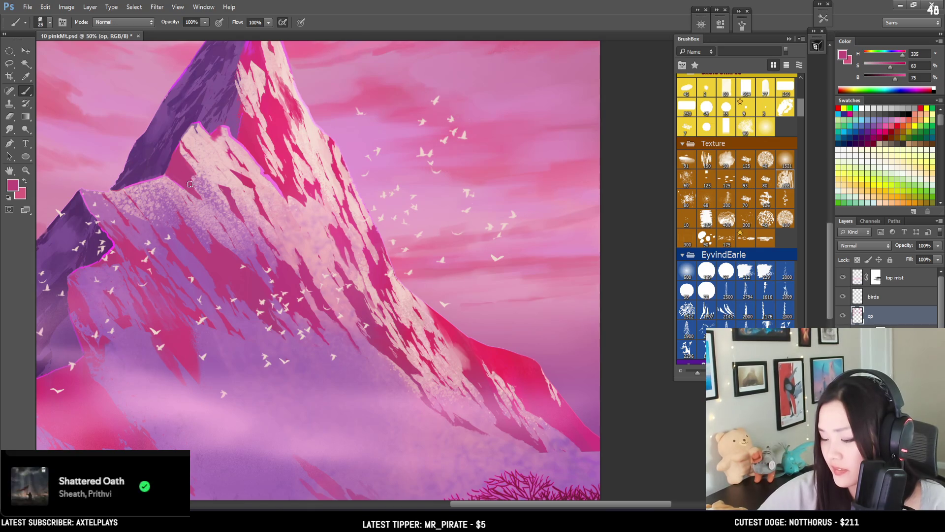
alt+click(233, 189)
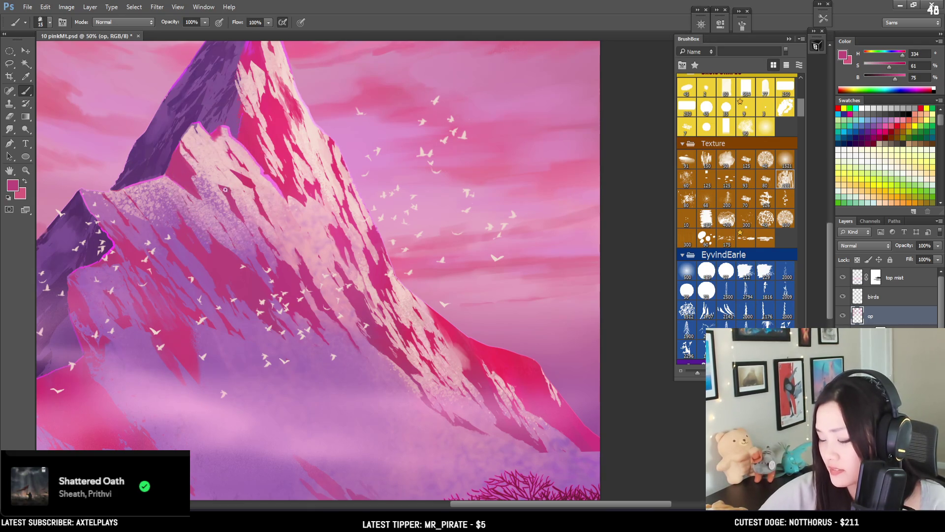
key(bracketleft)
key(bracketleft)
mouse_move(228, 192)
mouse_down()
mouse_move(225, 218)
mouse_move(262, 256)
mouse_move(252, 225)
mouse_move(257, 195)
mouse_up()
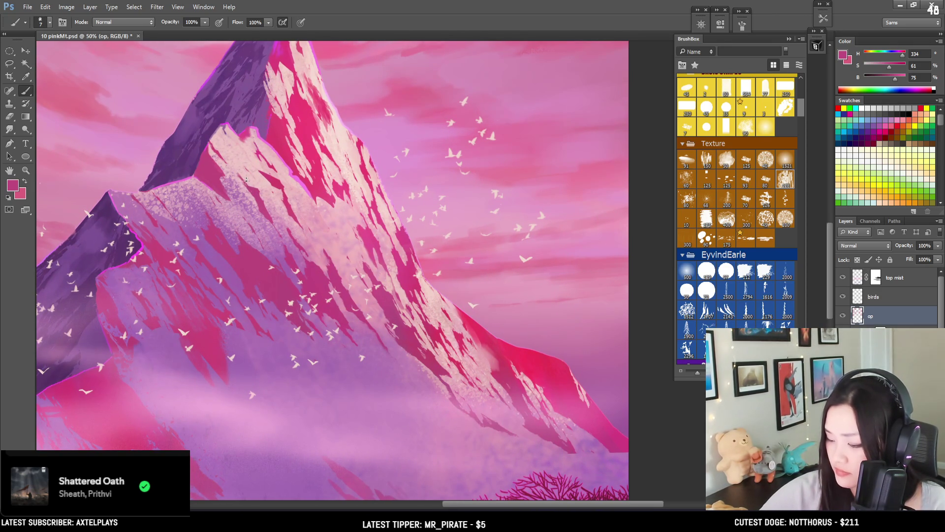
Pick up the pale peak's pinks and a saturated magenta, enlarging the brush for broader strokes
alt+click(228, 163)
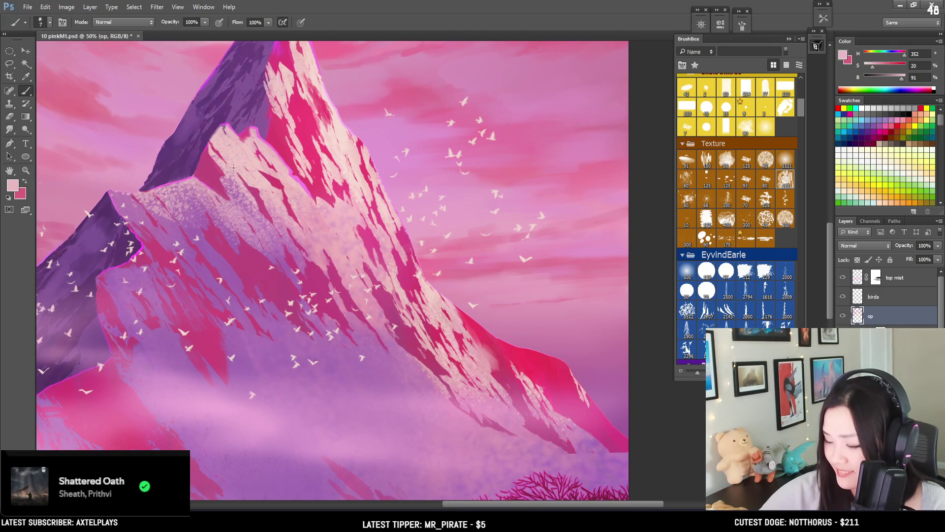
alt+click(222, 179)
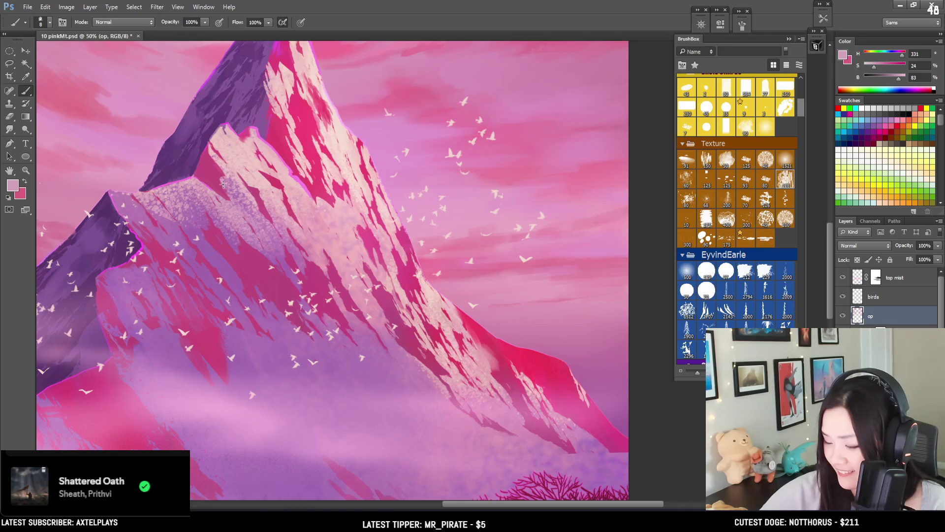
key(bracketright)
alt+click(261, 109)
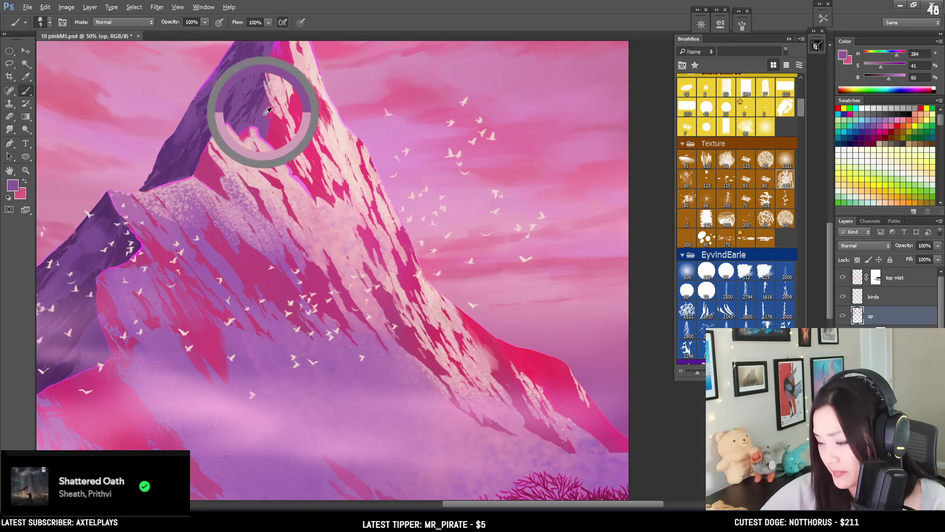
key(bracketright)
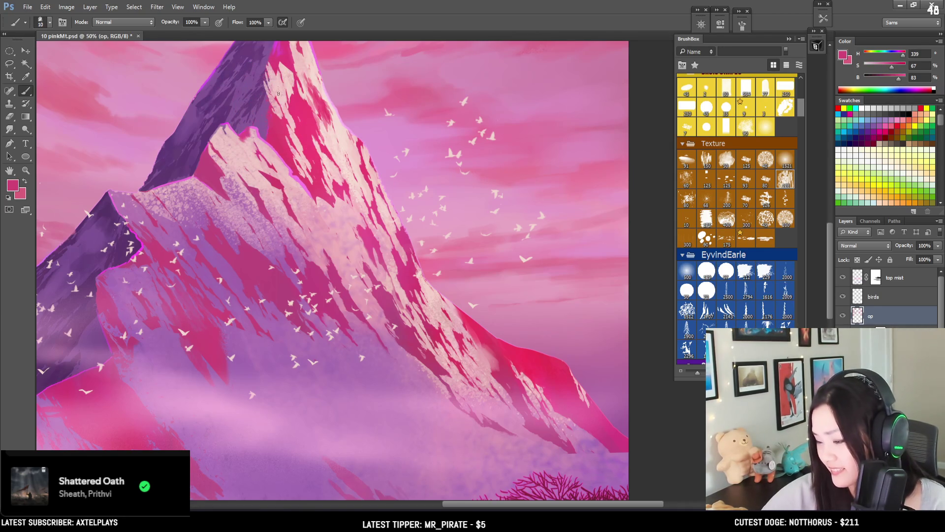
scroll(272, 141, up, 3)
key(bracketright)
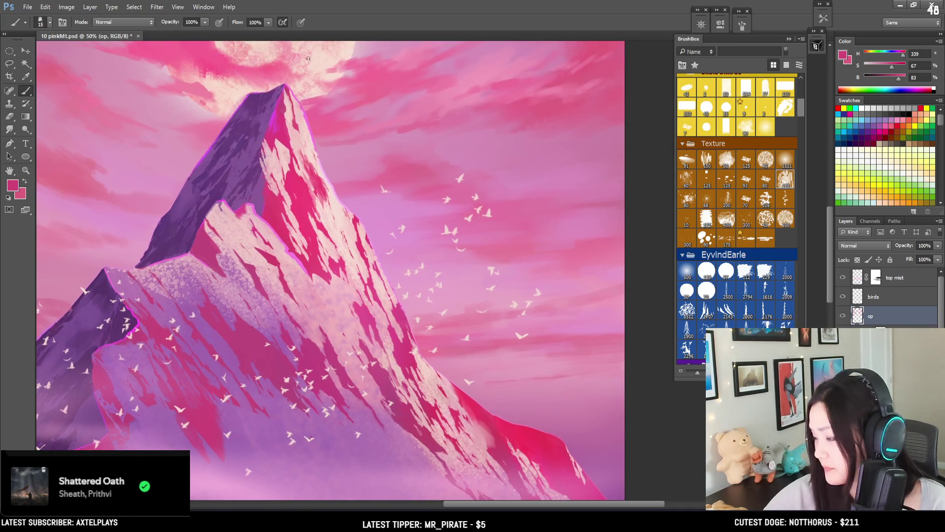
Choose a sampled texture brush in BrushBox and sample pink and purples from the peak
mouse_move(801, 106)
mouse_down()
mouse_move(803, 206)
mouse_move(802, 199)
mouse_up()
click(786, 200)
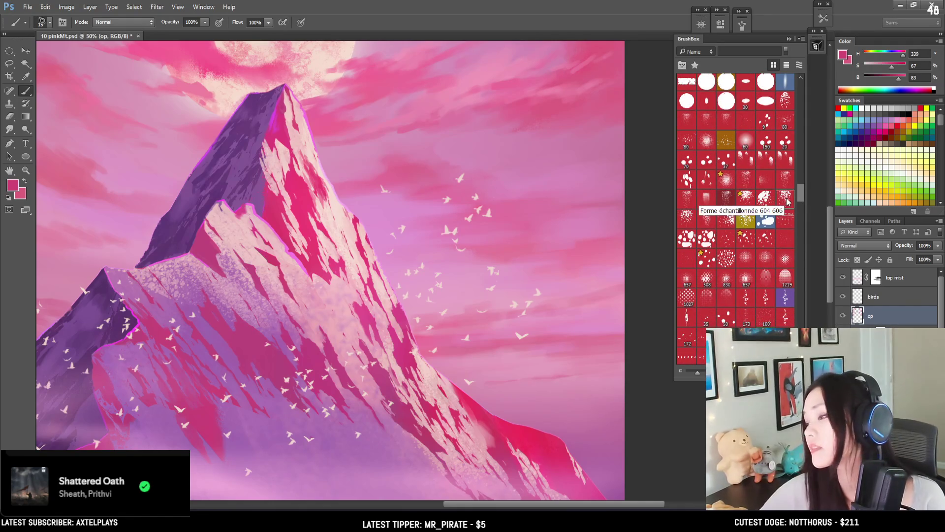
drag(337, 146, 414, 173)
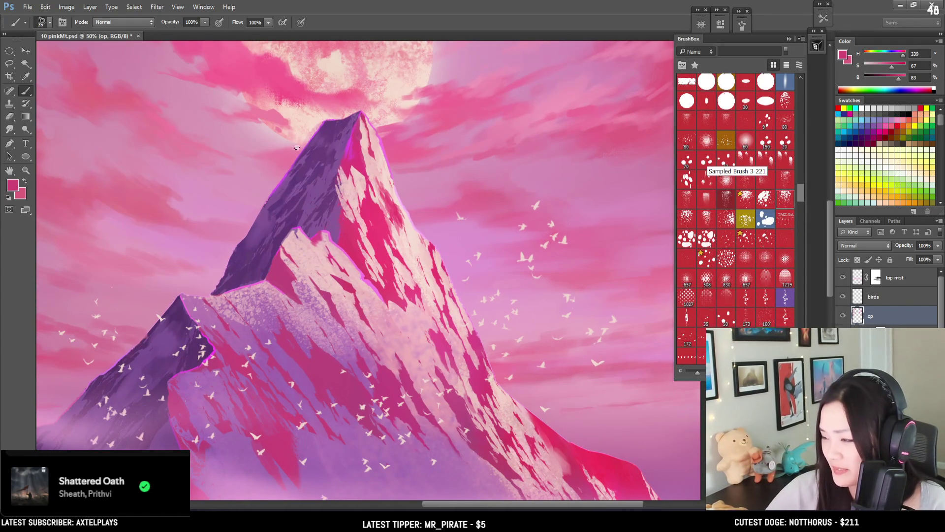
drag(337, 202, 340, 160)
alt+click(339, 161)
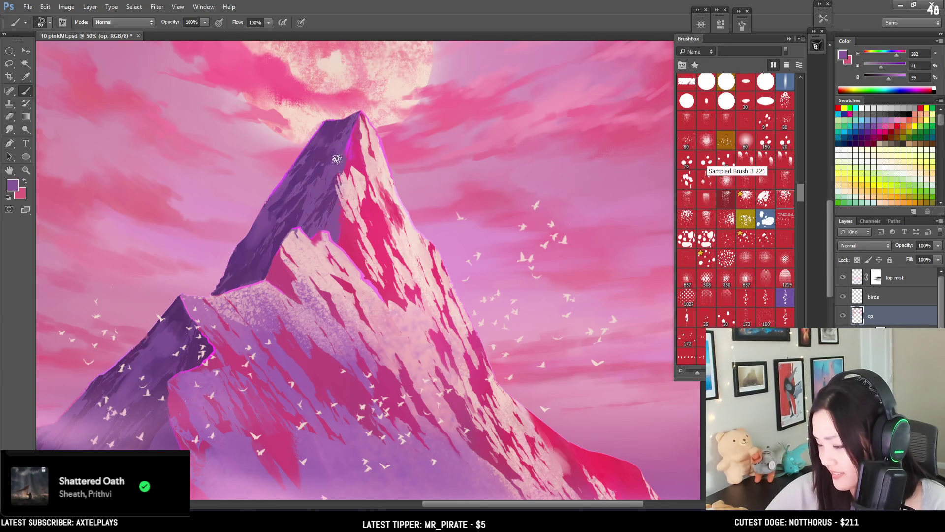
alt+click(335, 182)
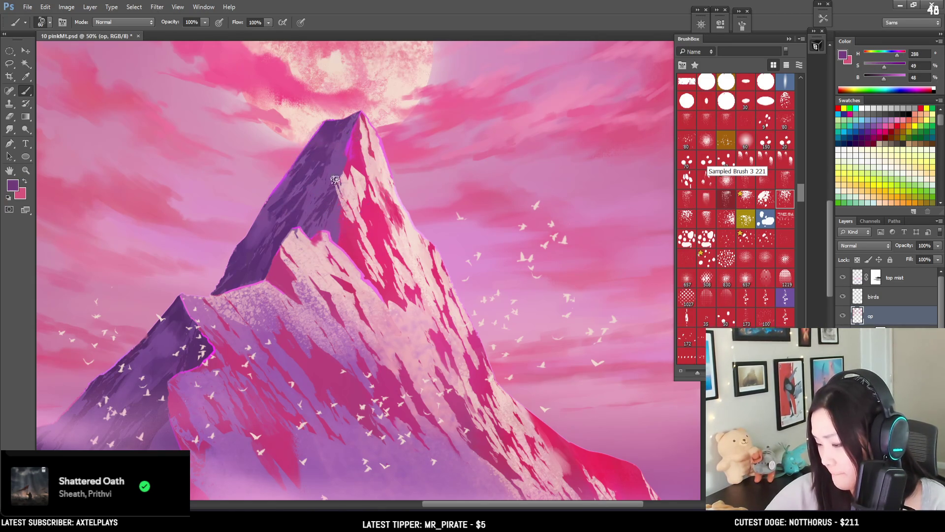
key(ctrl+minus)
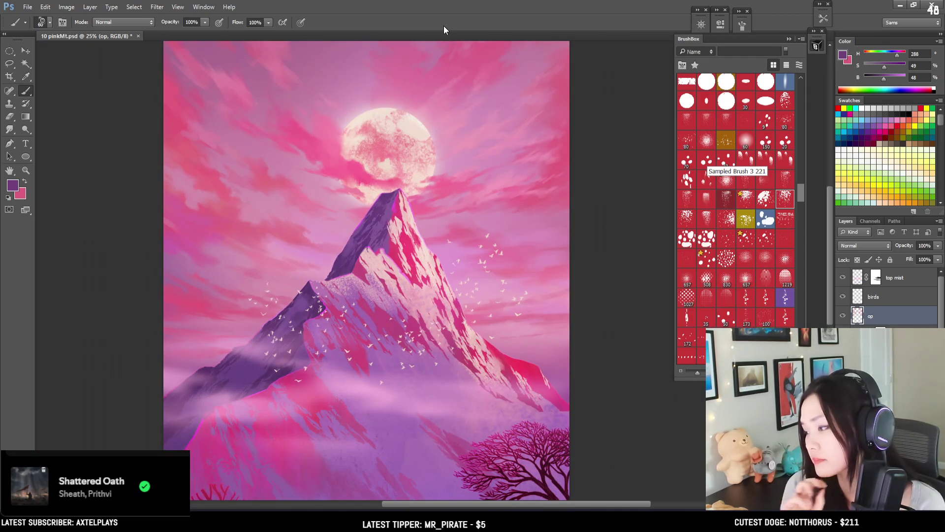
Lasso a spot near the peak and dab hot-pink speckles on the summit's right face at size 250
click(688, 218)
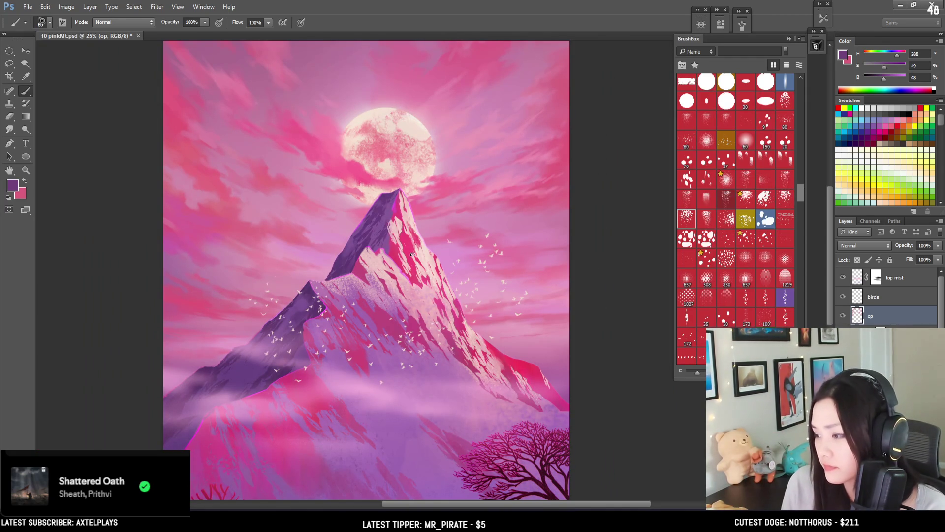
scroll(408, 252, up, 1)
scroll(378, 192, up, 1)
key(l)
mouse_move(358, 144)
mouse_down()
mouse_move(345, 171)
mouse_move(365, 152)
mouse_up()
key(b)
alt+click(361, 154)
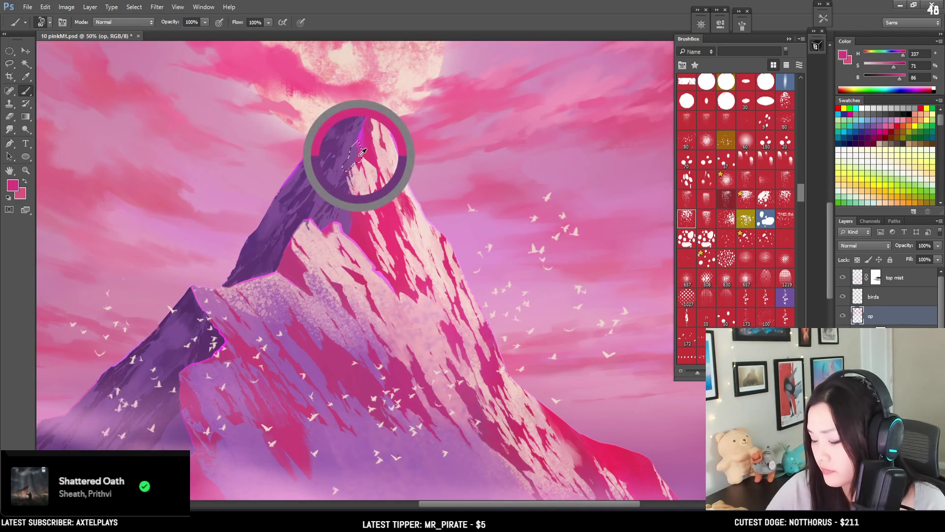
key(bracketright)
key(bracketright)
key(bracketright)
key(bracketleft)
key(bracketleft)
key(bracketleft)
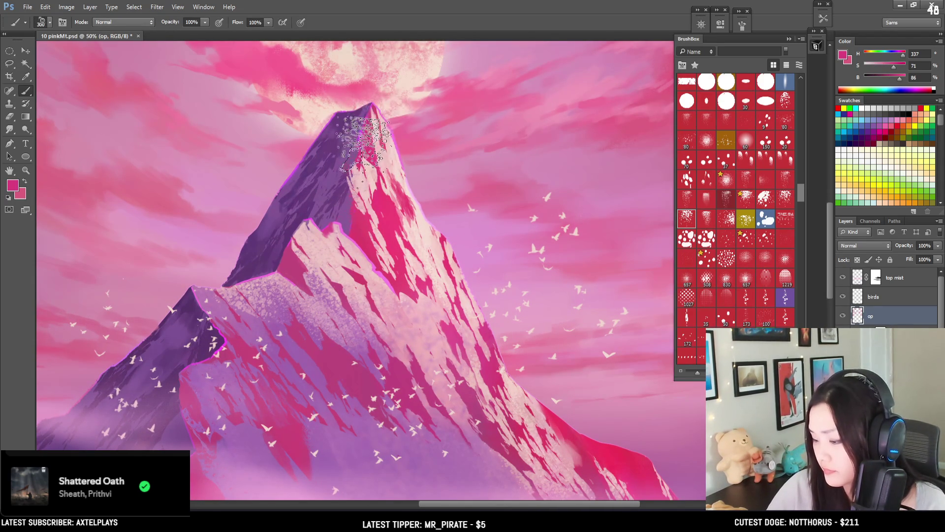
drag(367, 143, 389, 101)
Switch to a speckled tip of 70 px, 64° angle and 18% spacing in Brush settings
key(bracketleft)
key(bracketleft)
key(bracketleft)
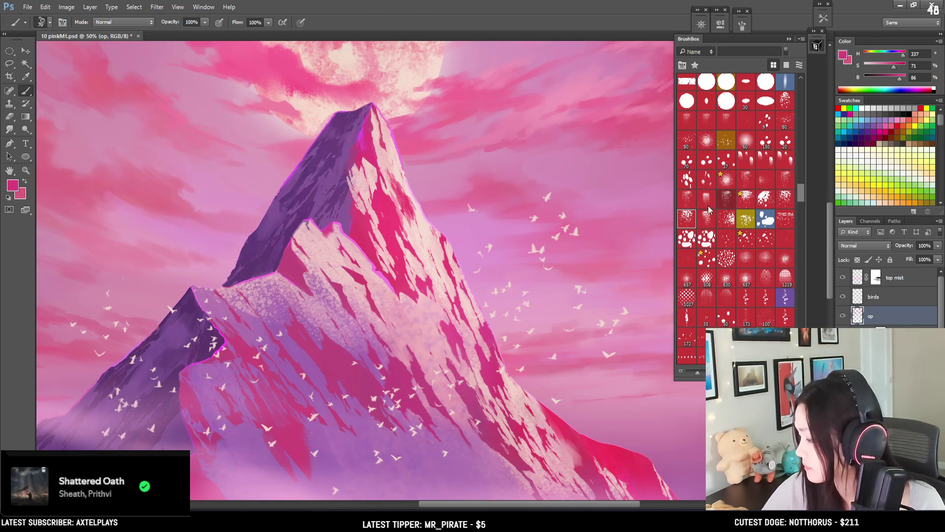
click(726, 218)
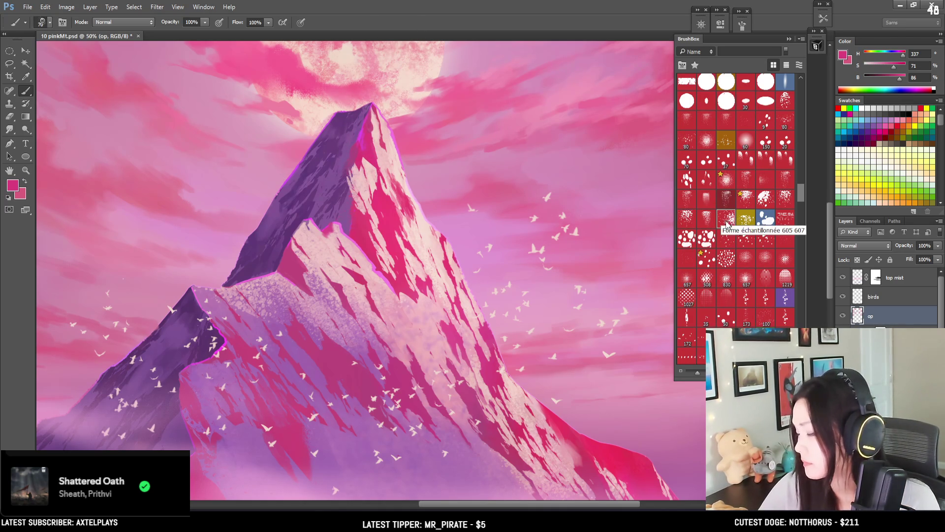
click(720, 24)
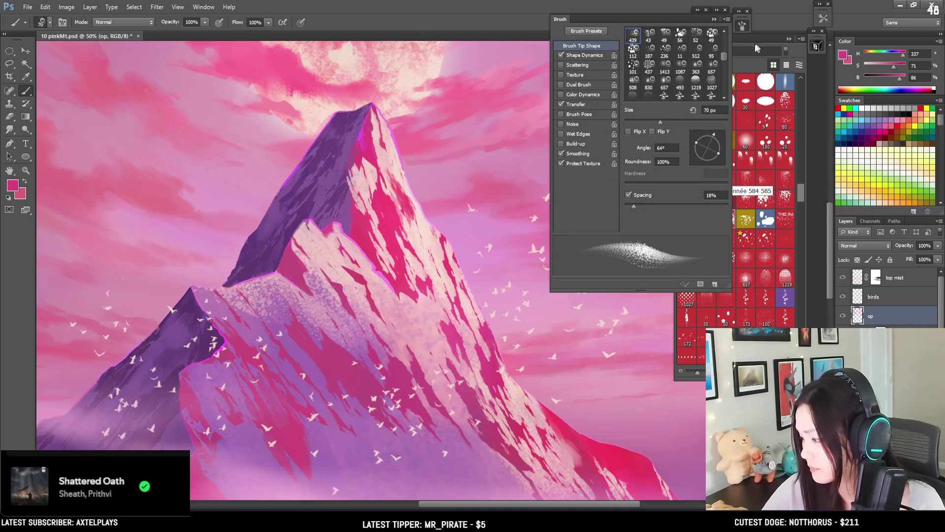
Lasso a patch on the summit's left face and speckle it with sampled purples
mouse_move(455, 195)
mouse_down()
mouse_move(477, 173)
mouse_move(468, 217)
mouse_up()
key(ctrl+minus)
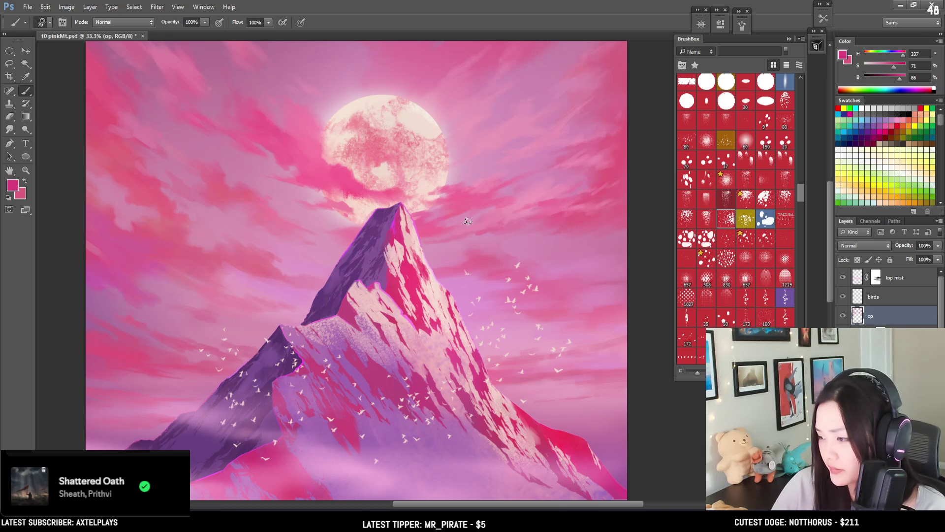
key(l)
key(ctrl+plus)
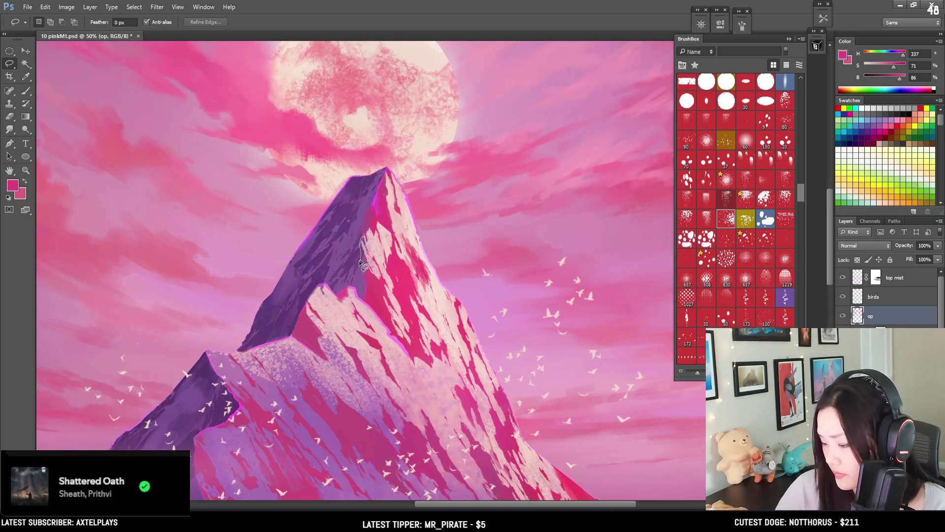
drag(379, 274, 366, 241)
key(b)
alt+click(362, 285)
mouse_move(365, 286)
mouse_down()
mouse_move(364, 256)
mouse_move(379, 240)
mouse_up()
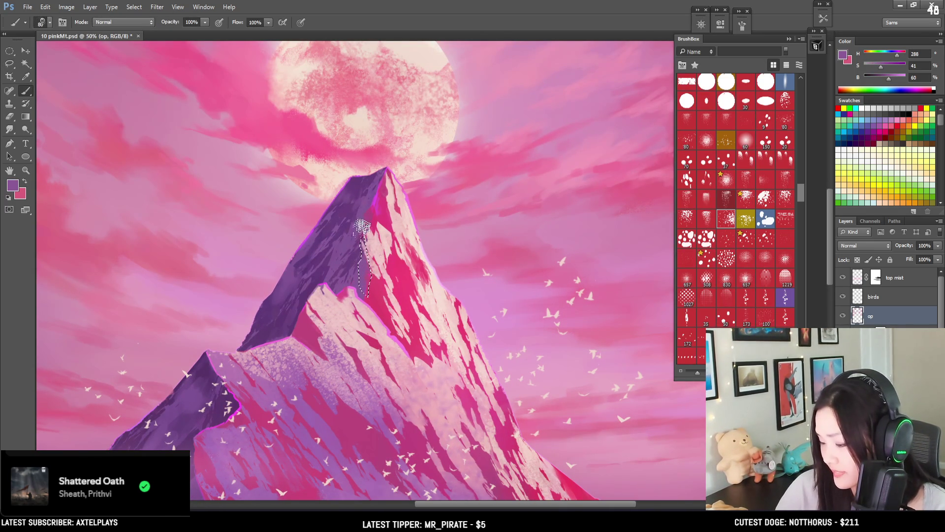
alt+click(354, 250)
key(ctrl+d)
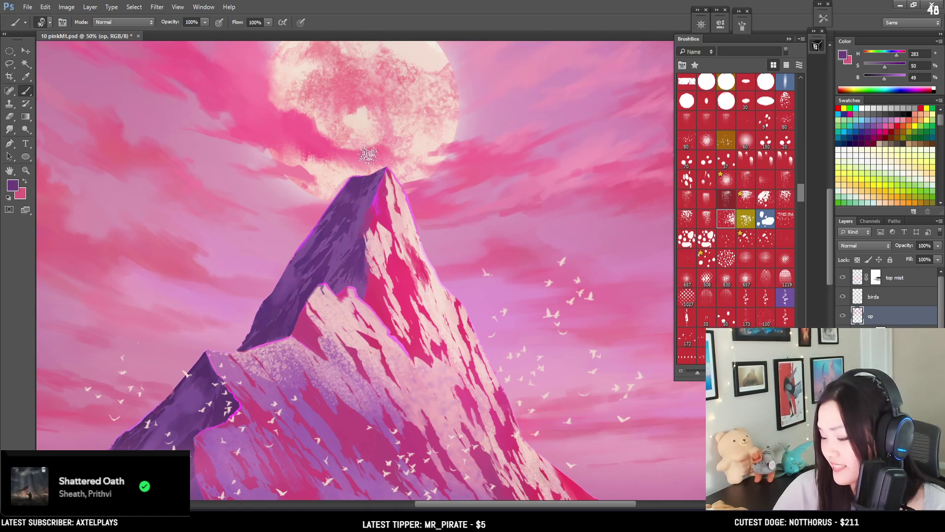
Lasso a second patch on the left face and speckle it with sampled pink and purple
key(l)
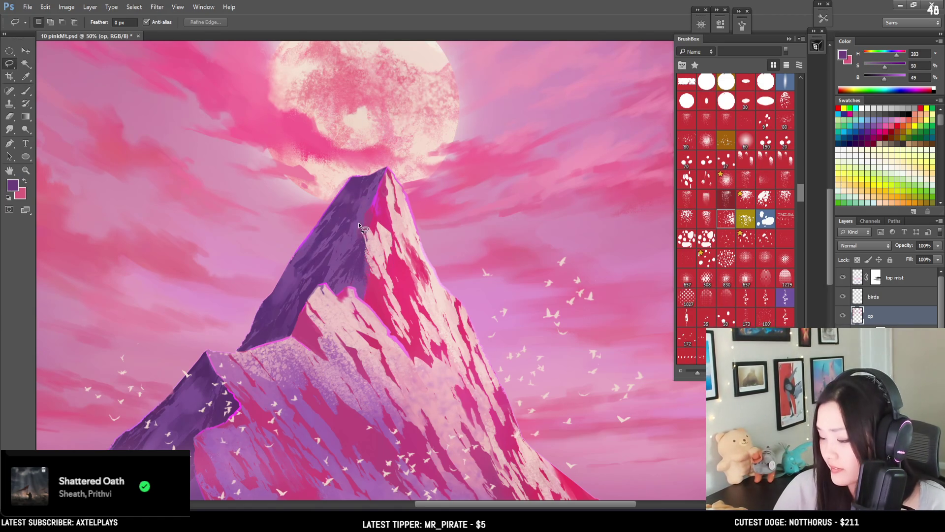
drag(334, 267, 364, 243)
key(b)
alt+click(367, 220)
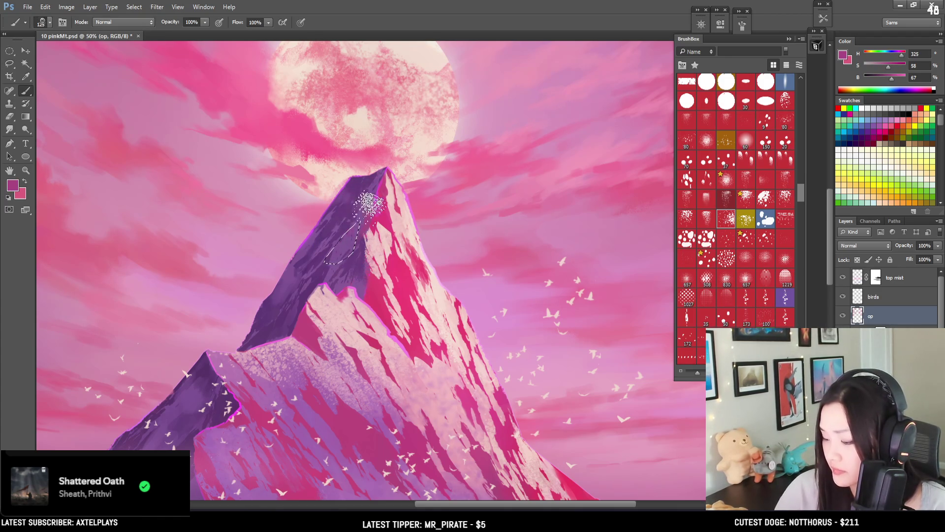
alt+click(358, 209)
key(ctrl+d)
Shrink the brush, zoom out to the whole painting and save it
key(bracketleft)
key(ctrl+minus)
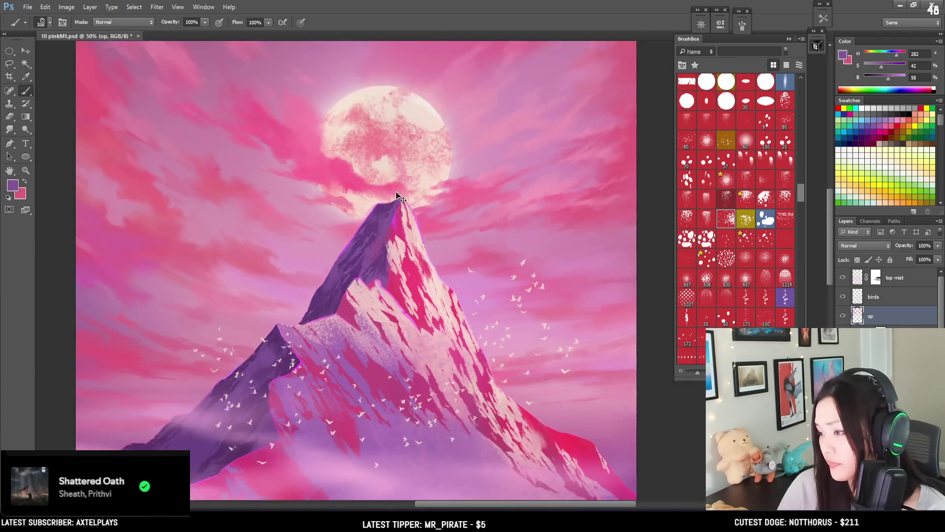
mouse_move(411, 260)
mouse_down()
mouse_move(398, 159)
mouse_move(384, 146)
mouse_move(388, 241)
mouse_up()
key(ctrl+minus)
key(ctrl+s)
mouse_move(392, 321)
mouse_down()
mouse_move(367, 239)
mouse_move(413, 262)
mouse_move(377, 219)
mouse_move(384, 181)
mouse_up()
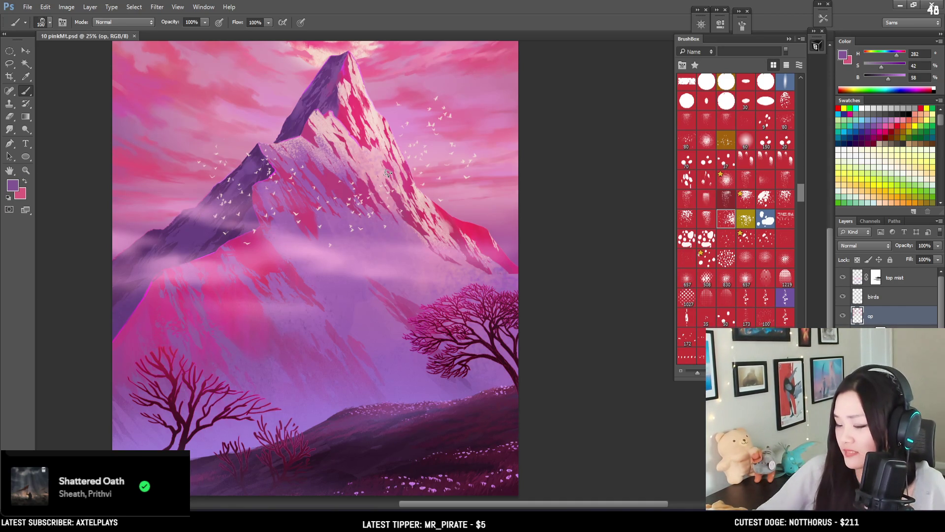
key(l)
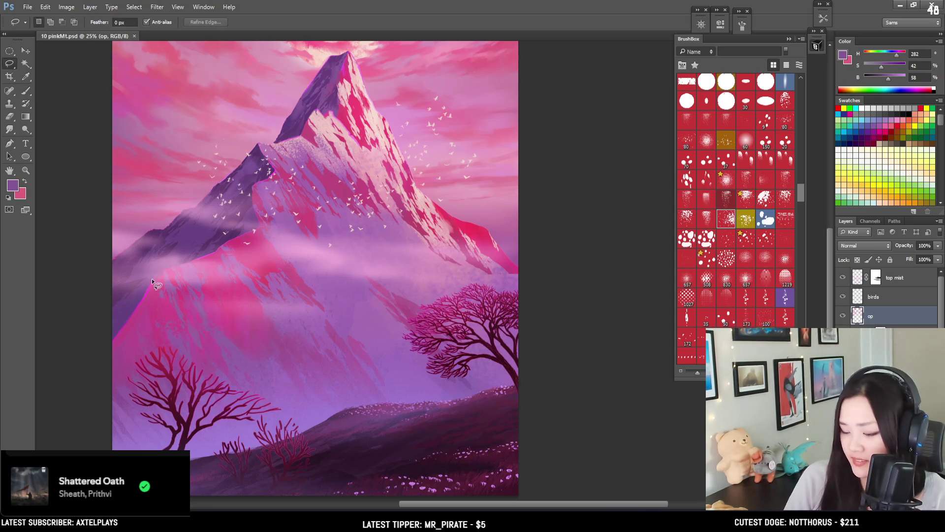
Fill a lassoed strip along the mountain's left edge with pink speckles instead of magenta
drag(99, 333, 111, 344)
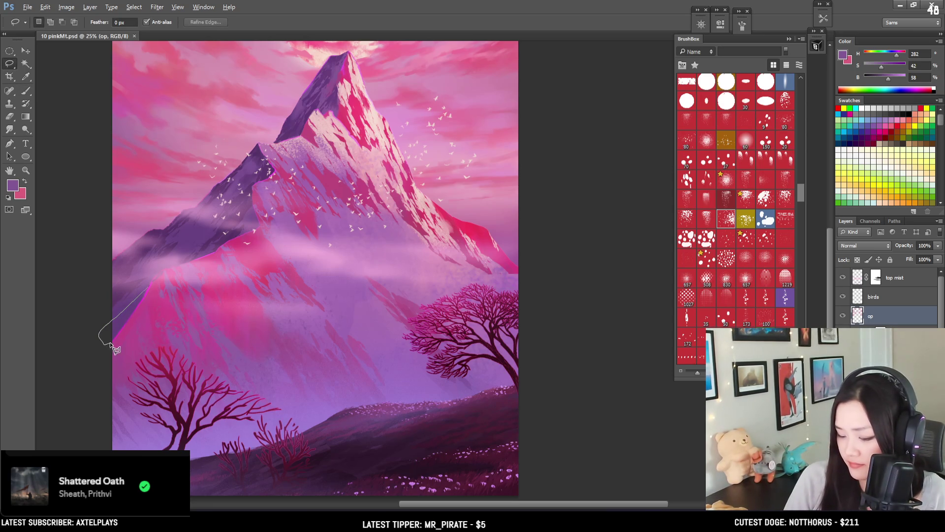
drag(141, 303, 141, 303)
key(b)
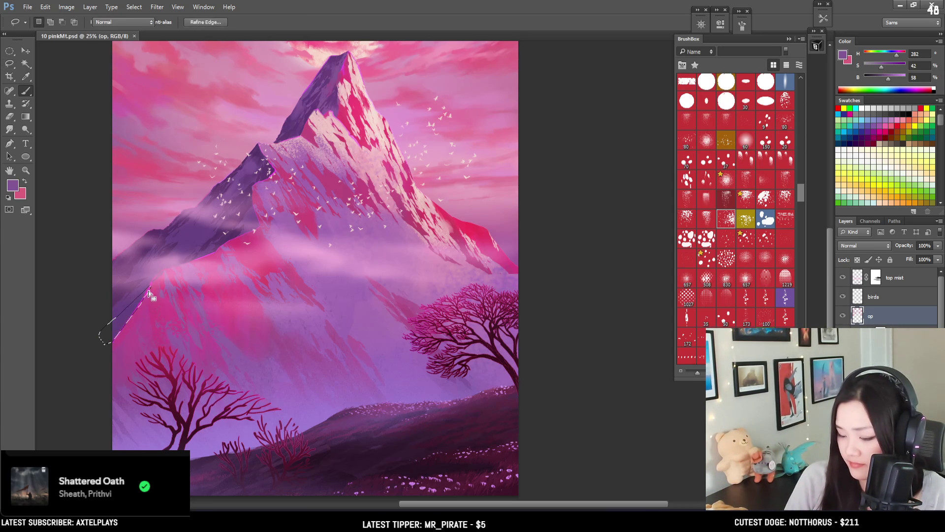
alt+click(150, 290)
key(alt+v)
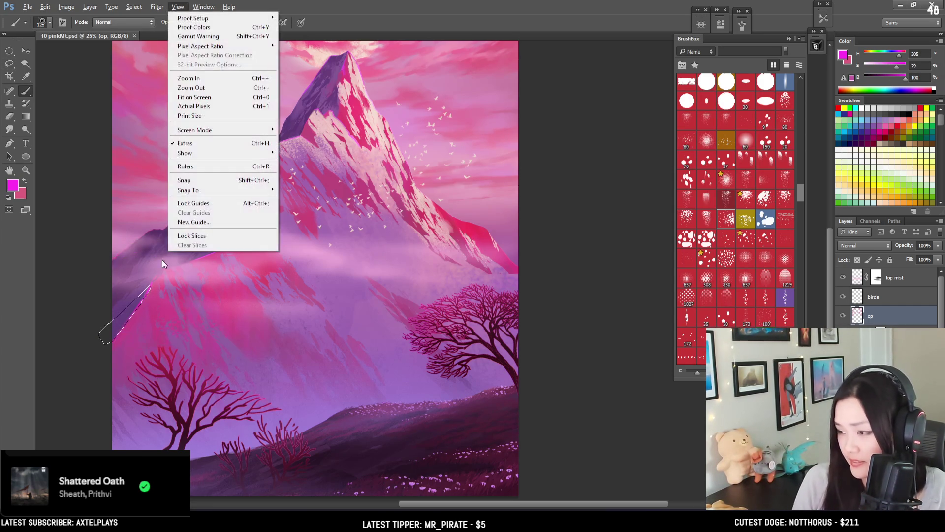
click(155, 308)
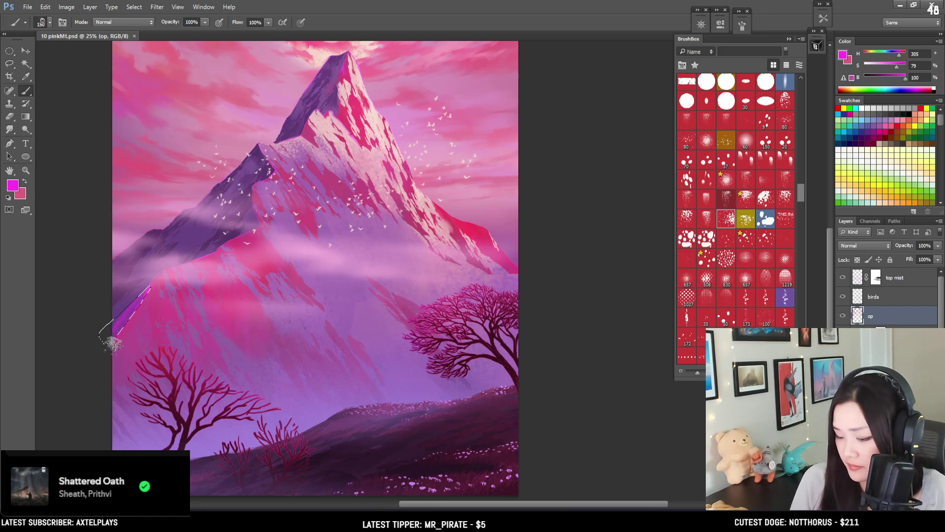
key(bracketright)
key(bracketright)
key(bracketright)
mouse_move(137, 285)
mouse_down()
mouse_move(120, 338)
mouse_move(126, 316)
mouse_up()
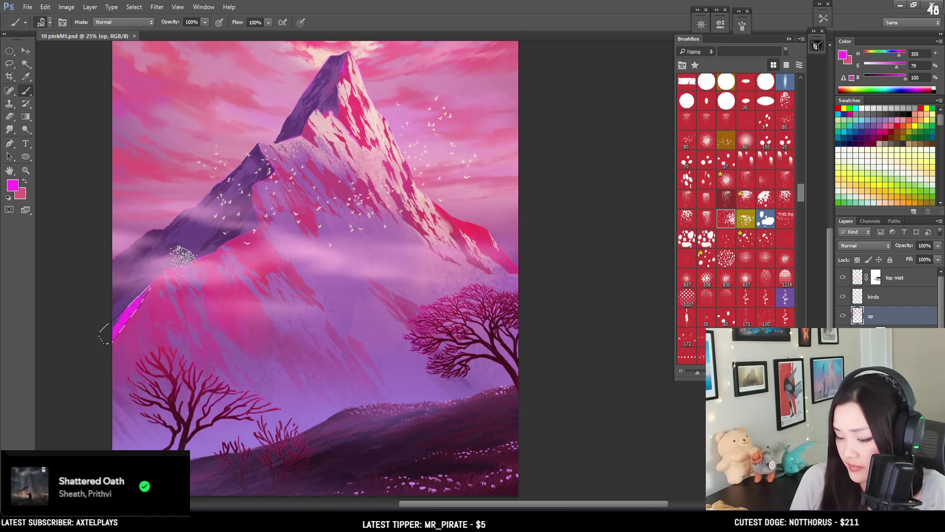
key(ctrl+z)
alt+click(131, 321)
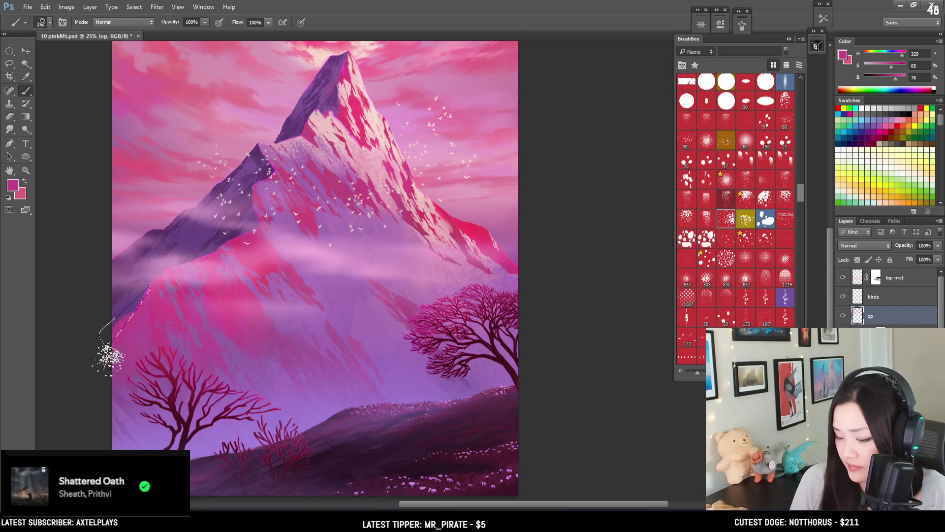
key(ctrl+d)
Speckle a lassoed patch of the mountain face with purple and brighter pinks at brush size 250
alt+click(131, 306)
key(bracketleft)
key(bracketright)
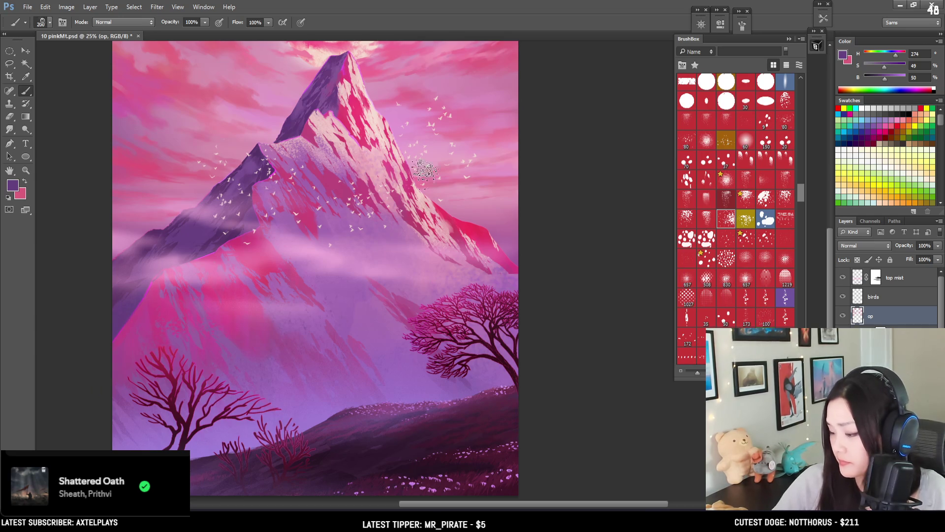
alt+click(359, 334)
key(l)
mouse_move(360, 301)
mouse_down()
mouse_move(384, 298)
mouse_move(351, 288)
mouse_move(374, 318)
mouse_move(354, 273)
mouse_up()
key(b)
alt+click(381, 281)
key(ctrl+d)
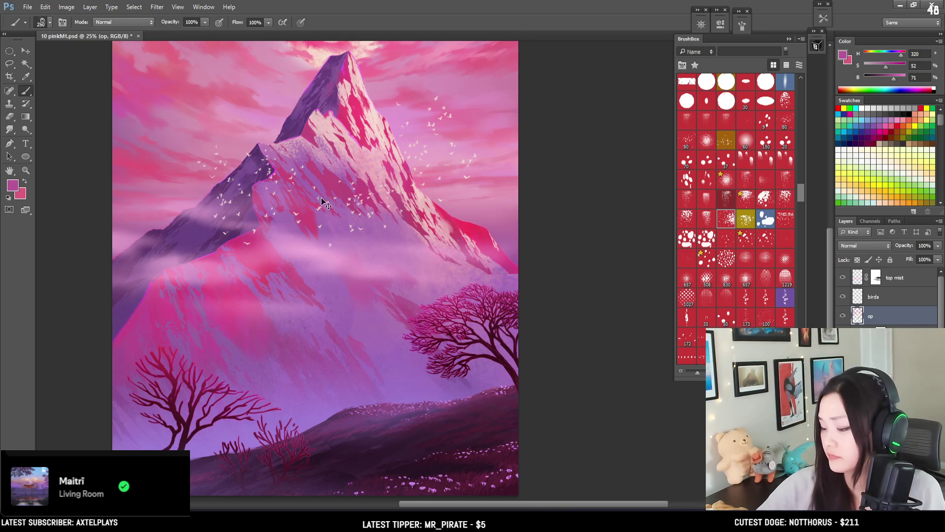
Zoom out and texture a lassoed lower-left slope area in muted purple with a 400–600 brush
key(bracketright)
key(bracketright)
key(bracketright)
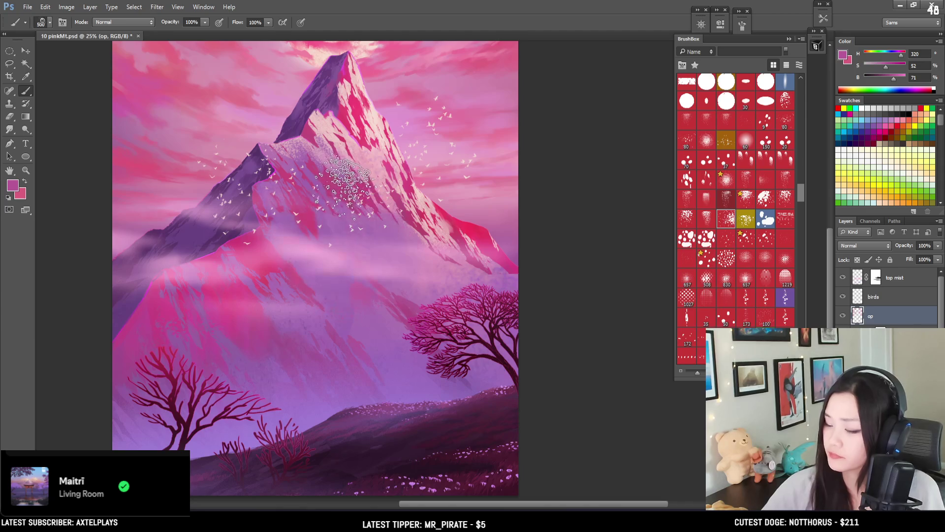
key(ctrl+minus)
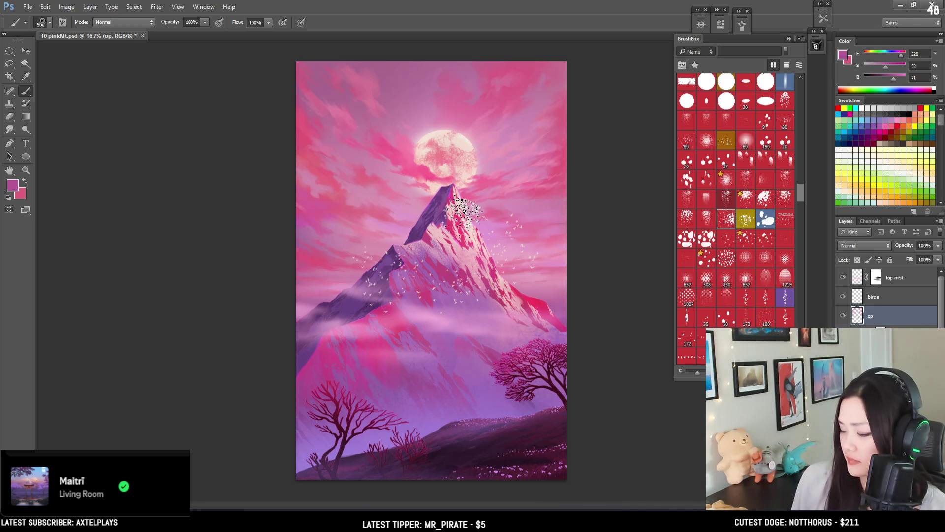
scroll(462, 213, down, 3)
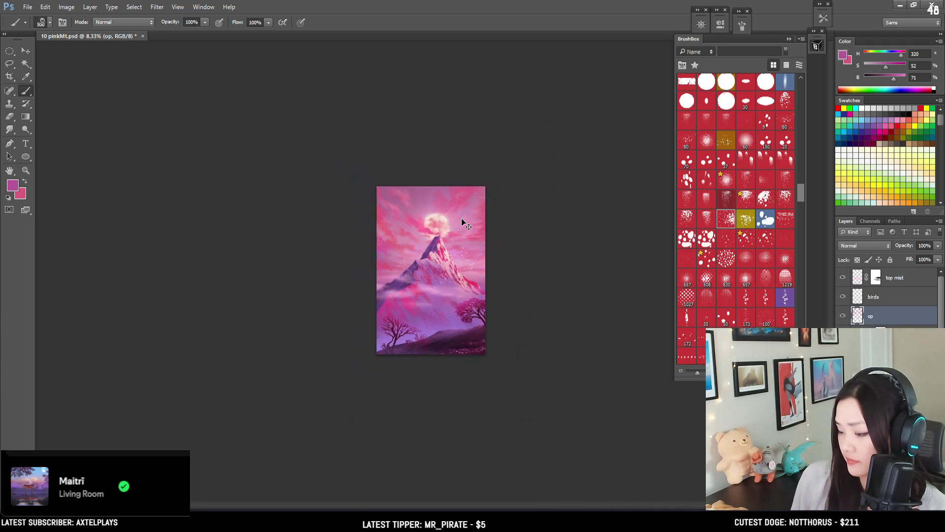
scroll(462, 218, up, 1)
scroll(462, 218, up, 1)
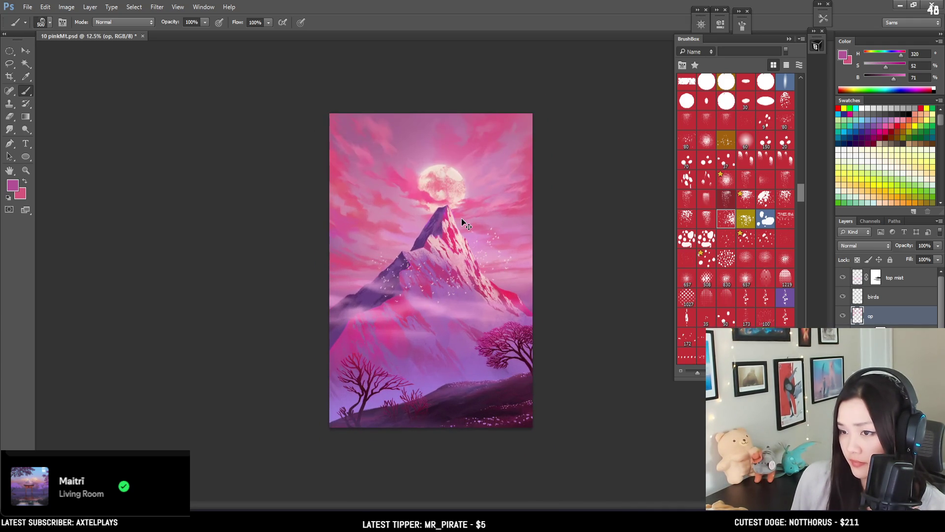
scroll(462, 218, up, 1)
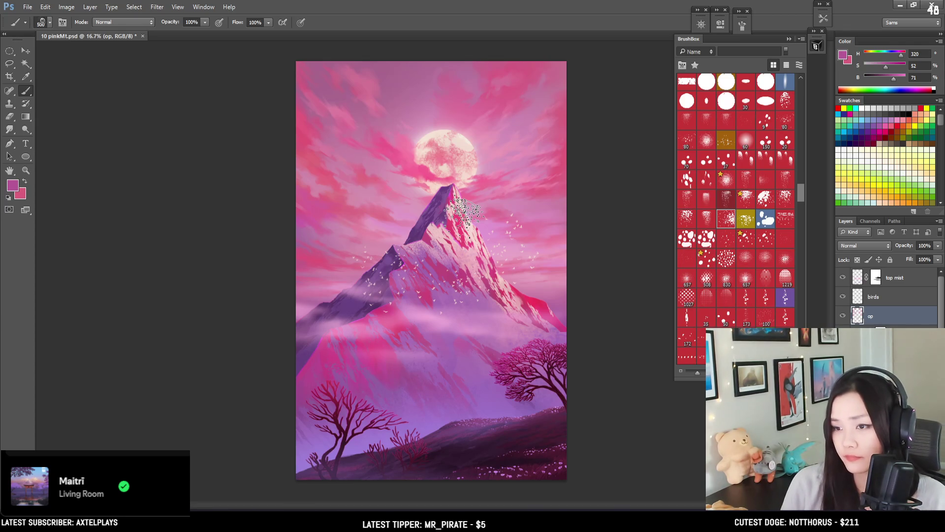
key(l)
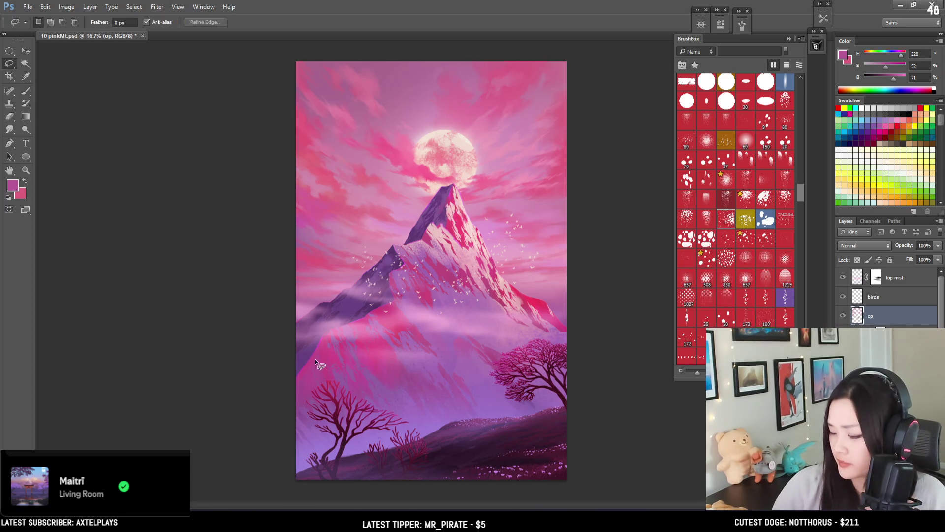
mouse_move(304, 365)
mouse_down()
mouse_move(306, 382)
mouse_move(339, 371)
mouse_move(325, 384)
mouse_up()
key(b)
alt+click(335, 335)
key(bracketright)
key(ctrl+d)
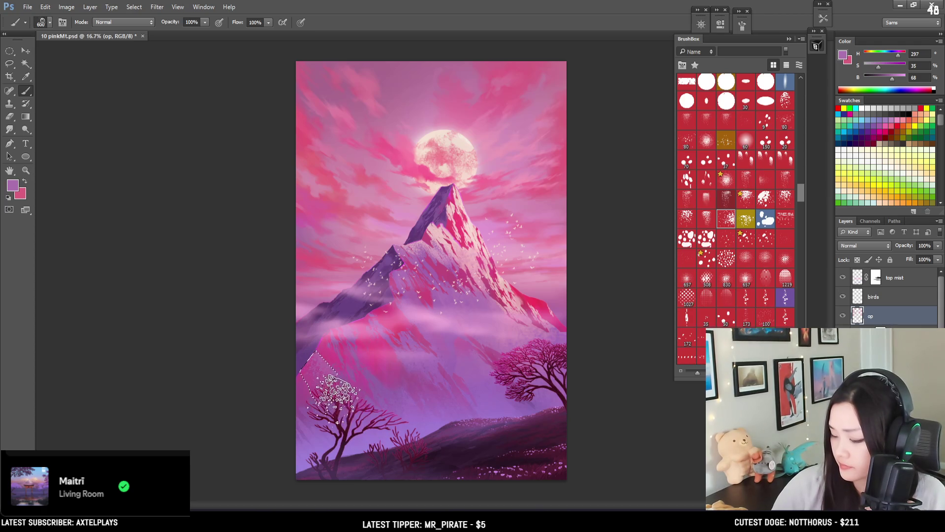
key(ctrl+z)
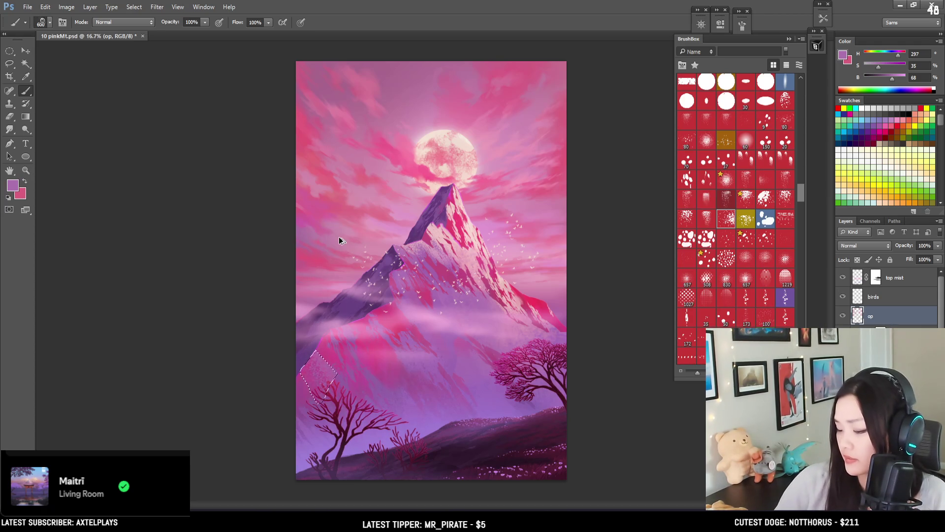
Lasso a new lower-left slope area and speckle it with the brush reduced to 300
key(l)
key(ctrl+d)
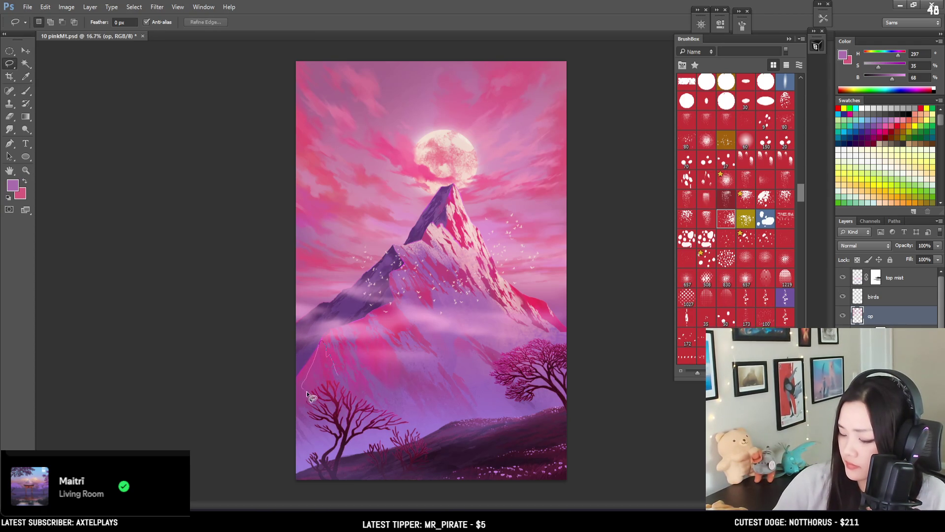
drag(353, 398, 331, 351)
key(b)
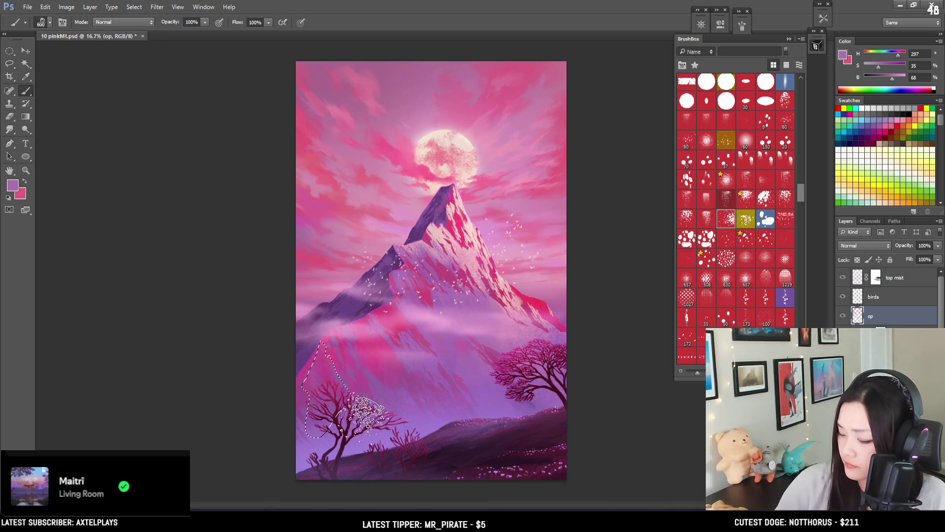
key(bracketleft)
key(bracketleft)
key(bracketleft)
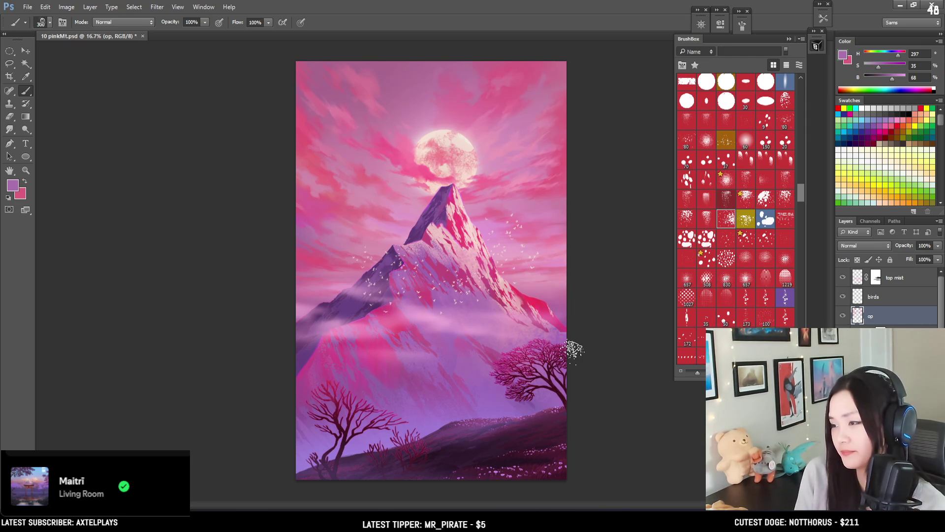
key(ctrl+plus)
mouse_move(573, 350)
mouse_down()
mouse_move(473, 305)
mouse_move(436, 306)
mouse_up()
key(l)
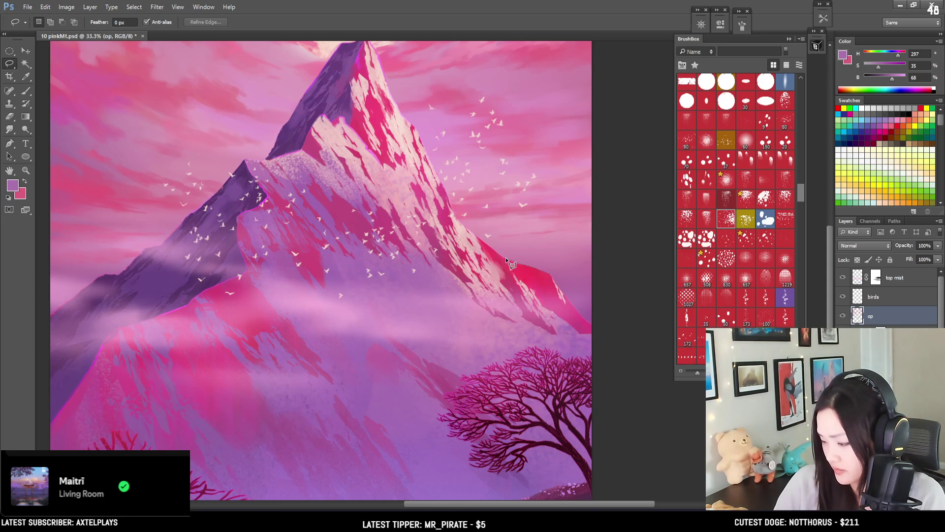
Lasso the right-hand ridge and speckle it with light and pale pinks at brush sizes 200 and 100
mouse_move(522, 274)
mouse_down()
mouse_move(546, 279)
mouse_move(536, 253)
mouse_up()
key(b)
alt+click(531, 324)
key(bracketleft)
key(bracketleft)
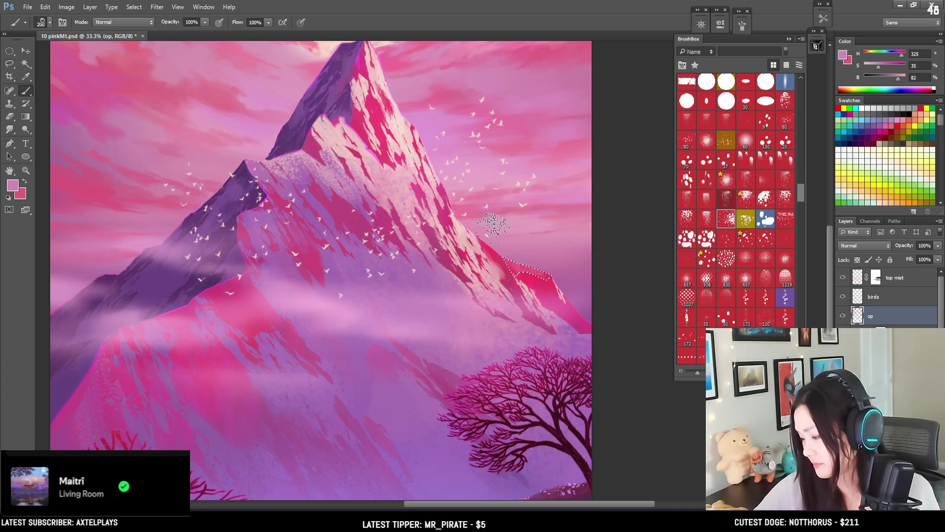
key(bracketleft)
key(bracketleft)
key(bracketleft)
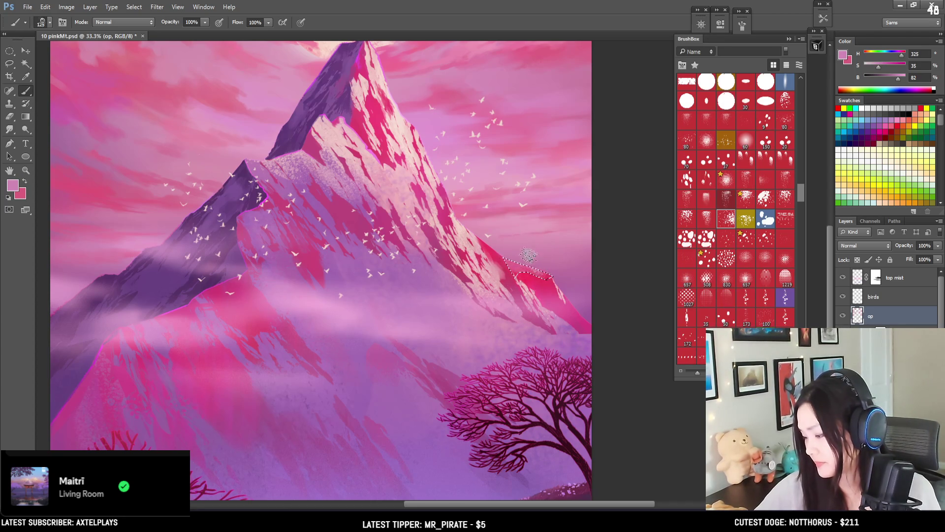
alt+click(560, 270)
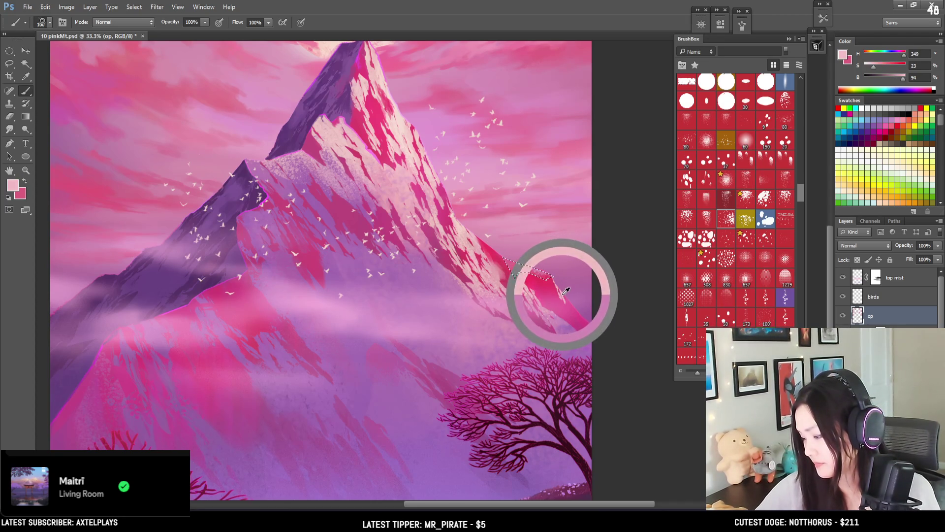
key(ctrl+d)
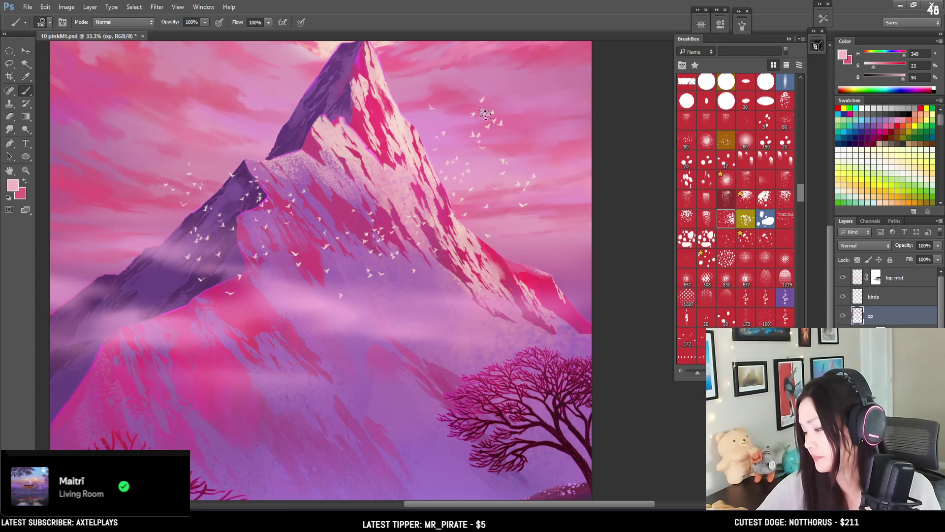
key(e)
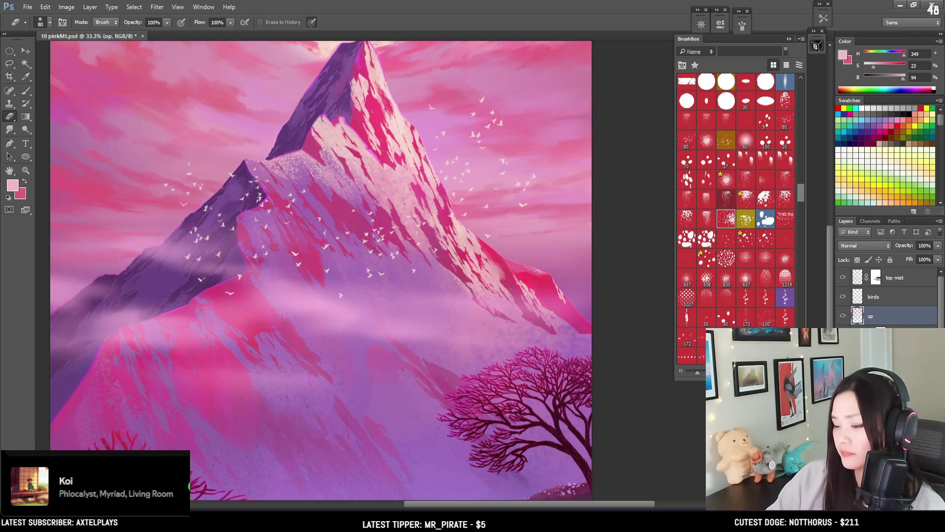
key(ctrl+minus)
key(ctrl+minus)
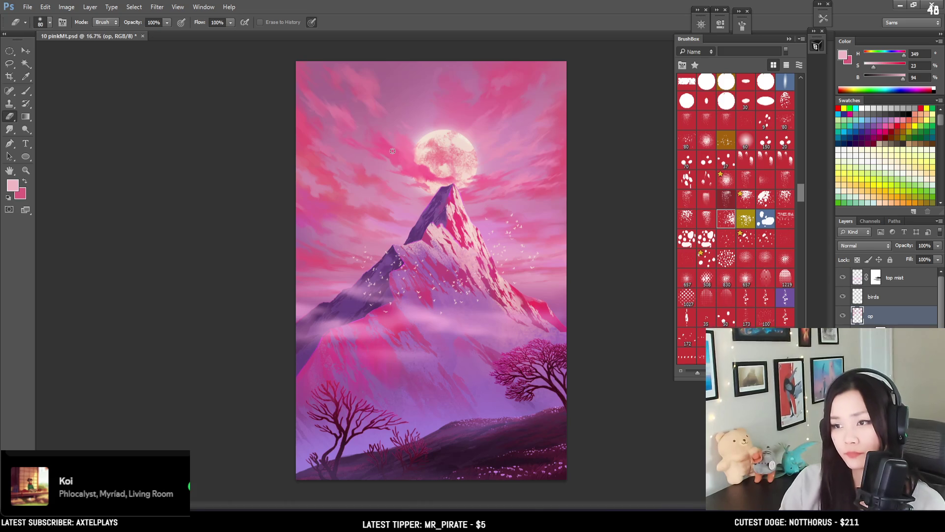
Flip the canvas horizontally so the lit face, birds and larger tree sit on the left
click(356, 201)
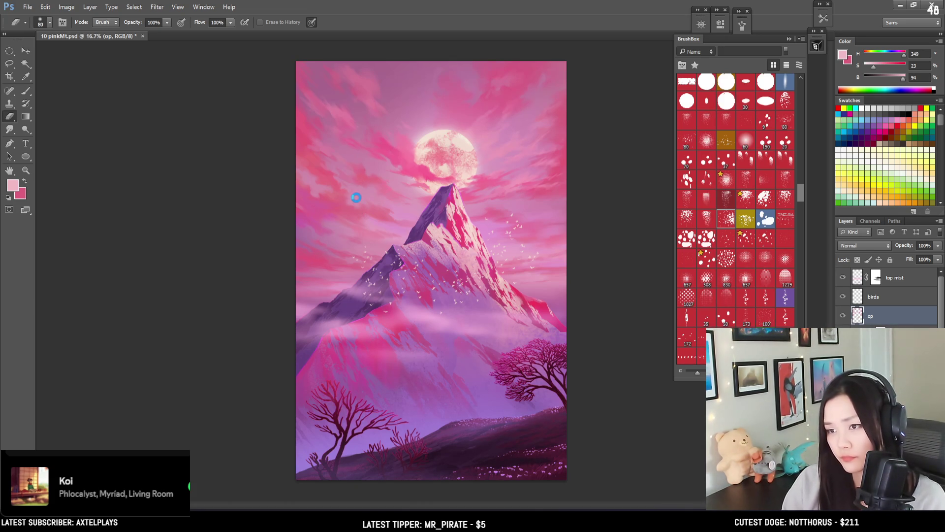
key(h)
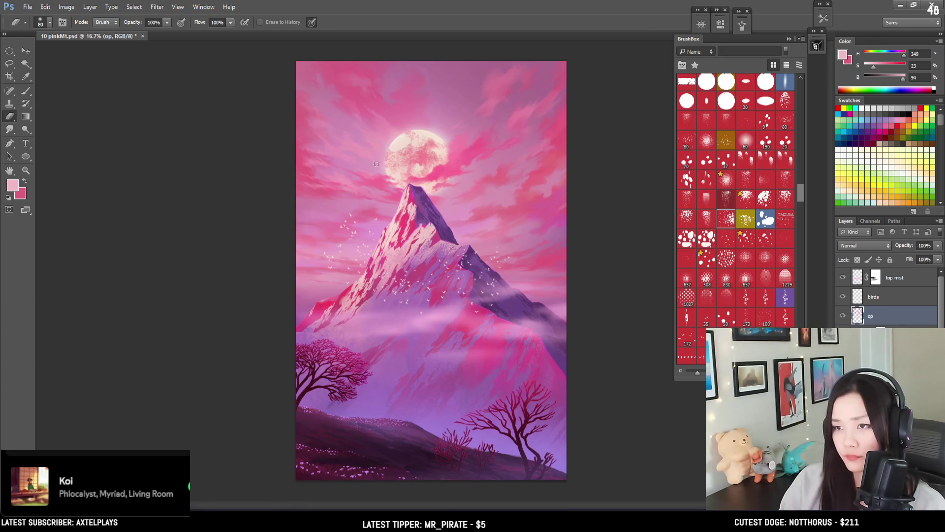
mouse_move(802, 197)
mouse_down()
mouse_move(796, 153)
mouse_move(805, 123)
mouse_up()
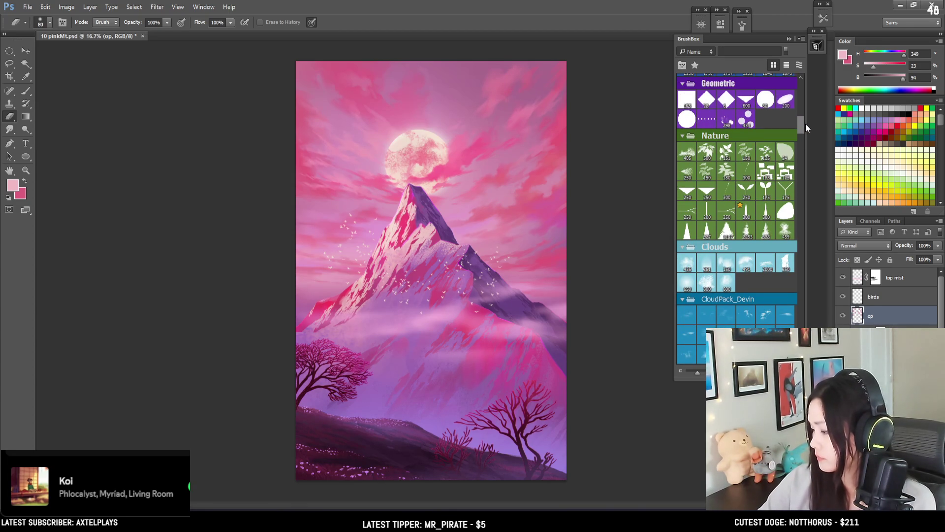
Pick the leaf brush and add a new layer named 'petals' directly above 'birds'
click(785, 144)
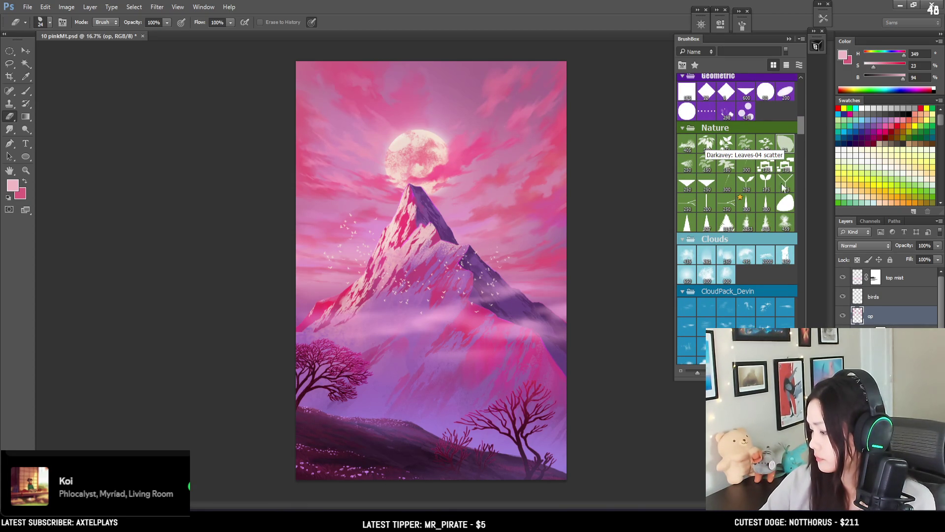
click(885, 300)
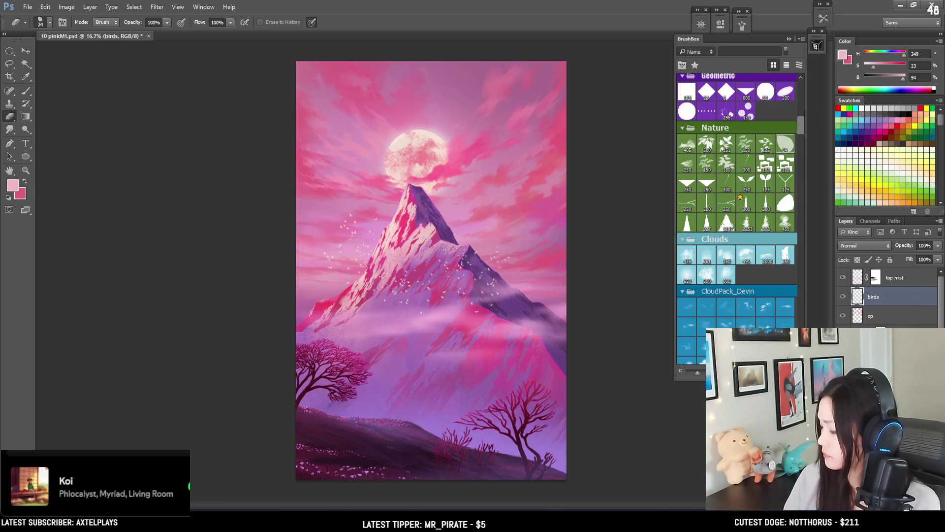
key(ctrl+shift+alt+n)
double_click(877, 296)
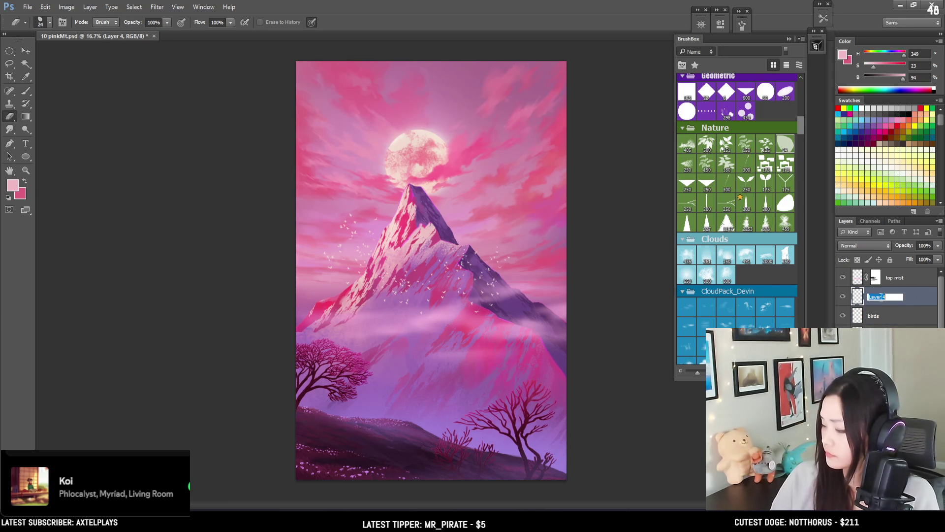
text(pe)
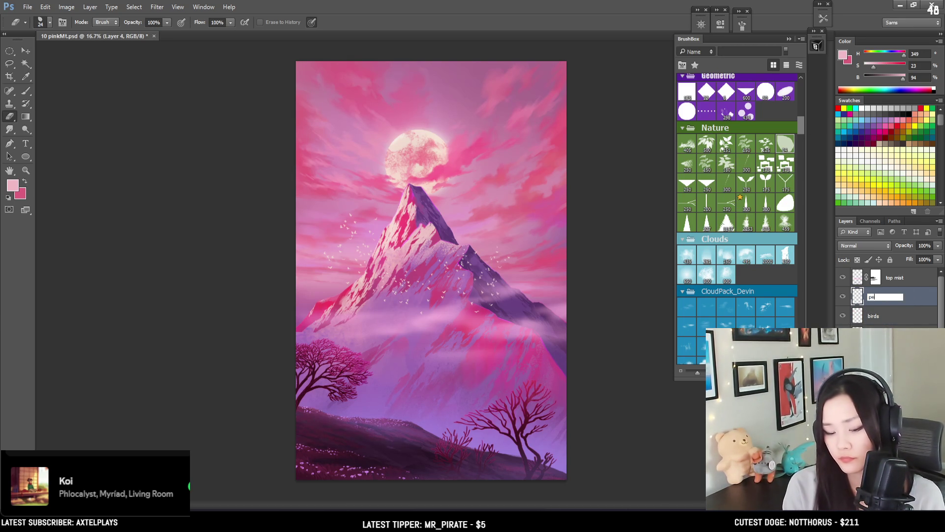
text(tals)
key(Return)
key(b)
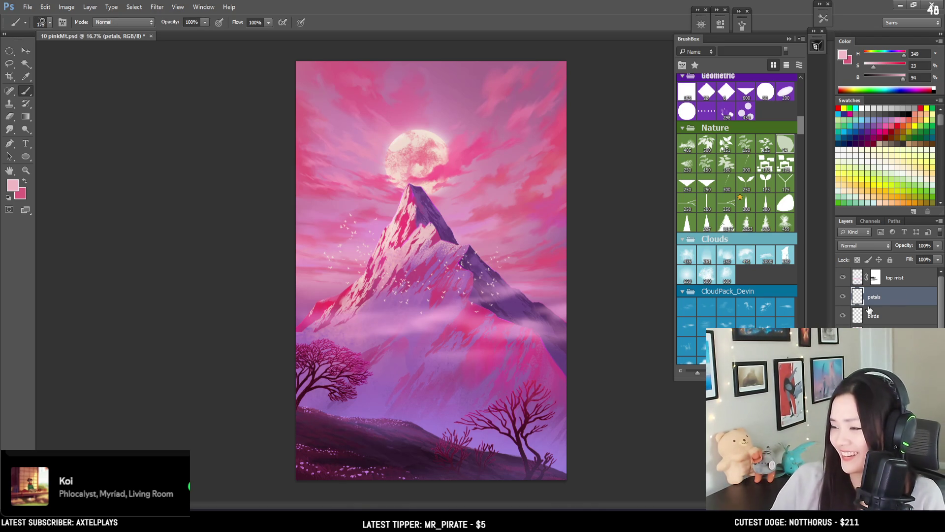
key(alt)
Load the leaf brush in the swapped deep pink and widen its spacing to about 395%
click(784, 142)
key(x)
key(bracketright)
key(bracketright)
key(bracketright)
key(bracketright)
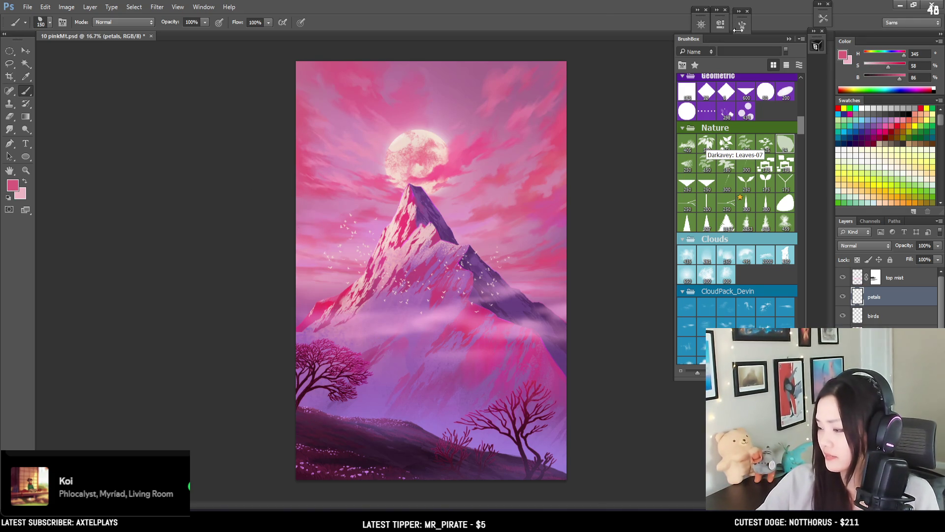
click(743, 25)
drag(701, 205, 713, 206)
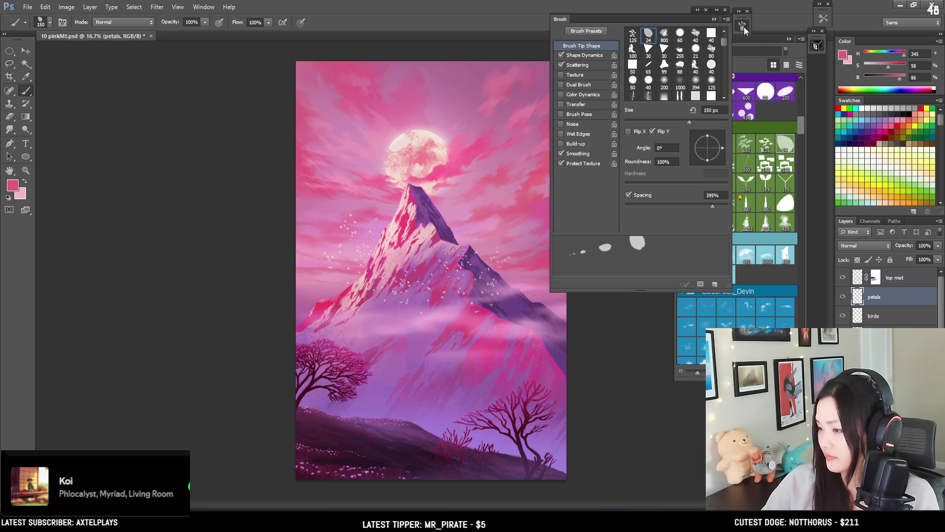
click(743, 26)
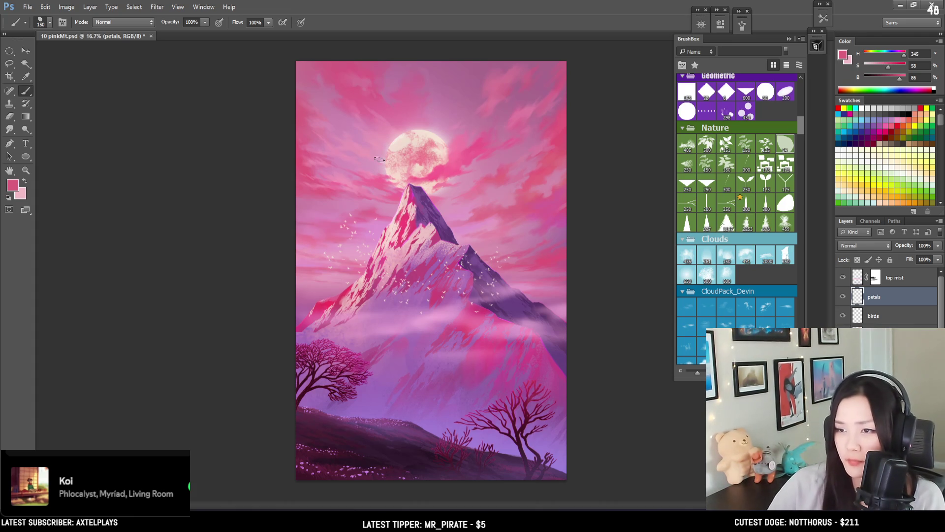
Mix a lighter lavender from sampled purples and test-stamp two petals, then undo them
alt+click(352, 233)
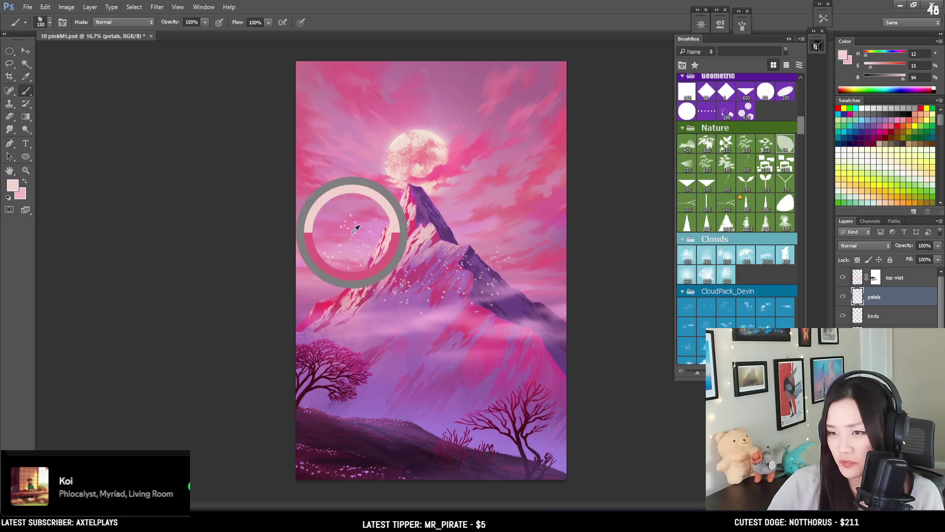
alt+click(370, 406)
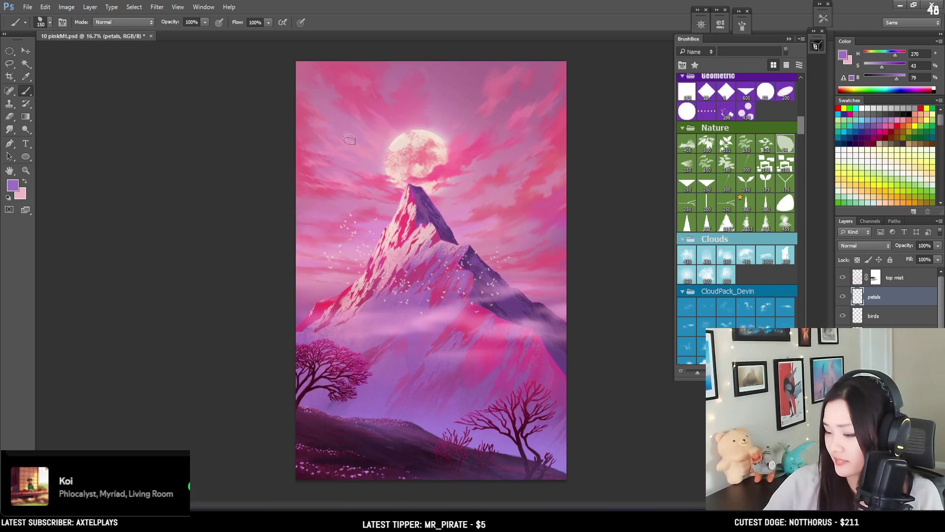
click(895, 79)
drag(895, 81, 901, 81)
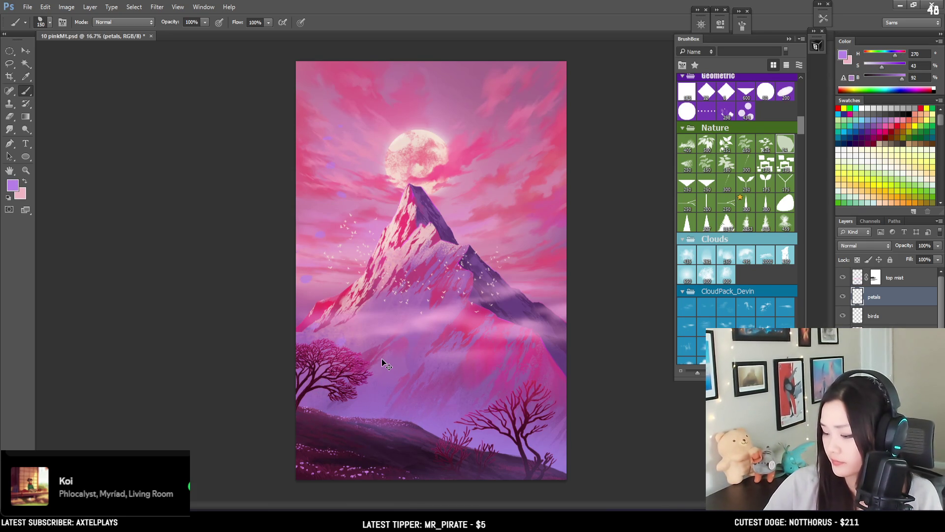
alt+click(380, 405)
mouse_move(381, 405)
mouse_down()
mouse_move(376, 397)
mouse_move(439, 406)
mouse_move(438, 431)
mouse_up()
key(bracketright)
key(bracketright)
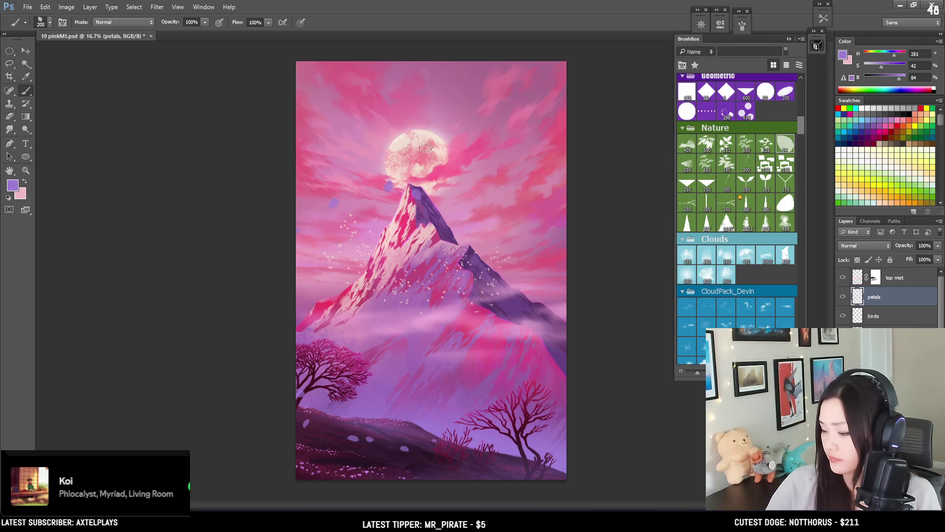
click(365, 229)
click(316, 278)
key(ctrl+alt+z)
key(ctrl+alt+z)
key(ctrl+alt+z)
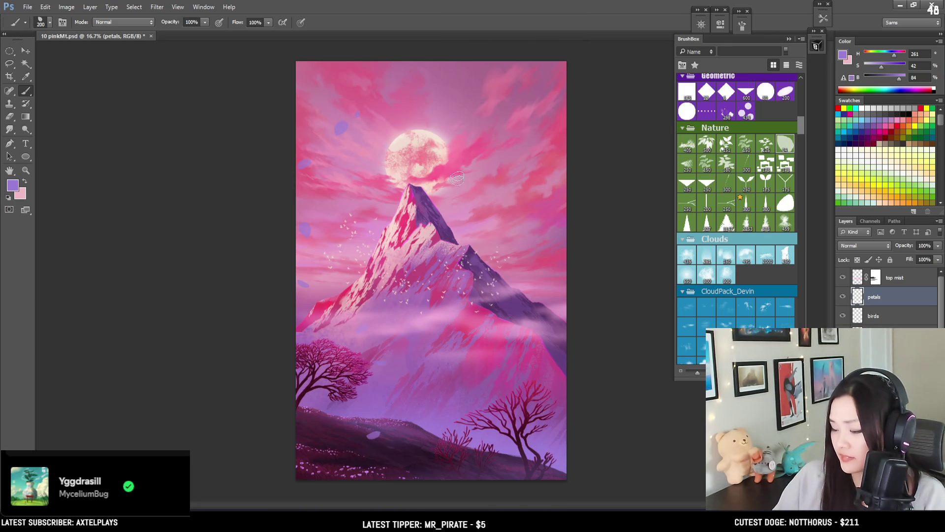
Stamp lavender petals across the upper-left sky, right sky, lower slope and foreground
key(bracketleft)
click(357, 180)
click(321, 202)
click(331, 232)
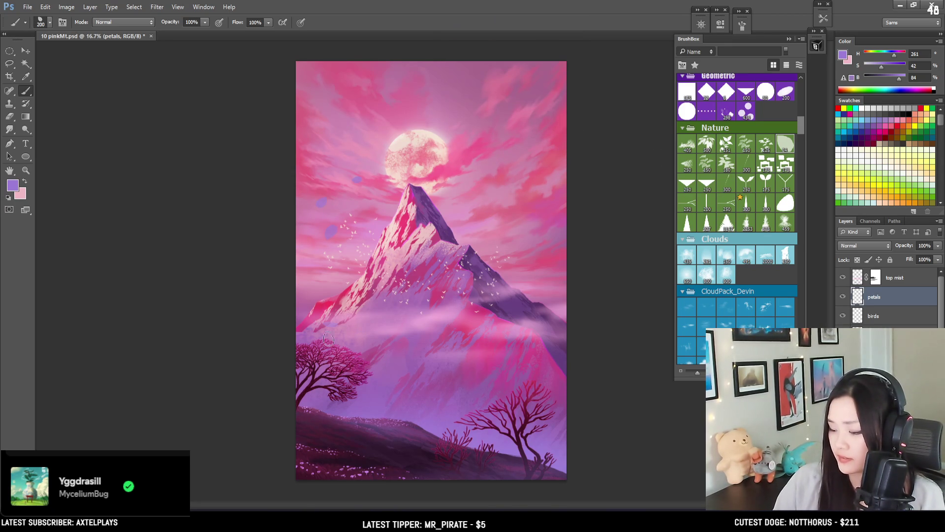
click(433, 441)
click(558, 242)
click(502, 358)
click(379, 460)
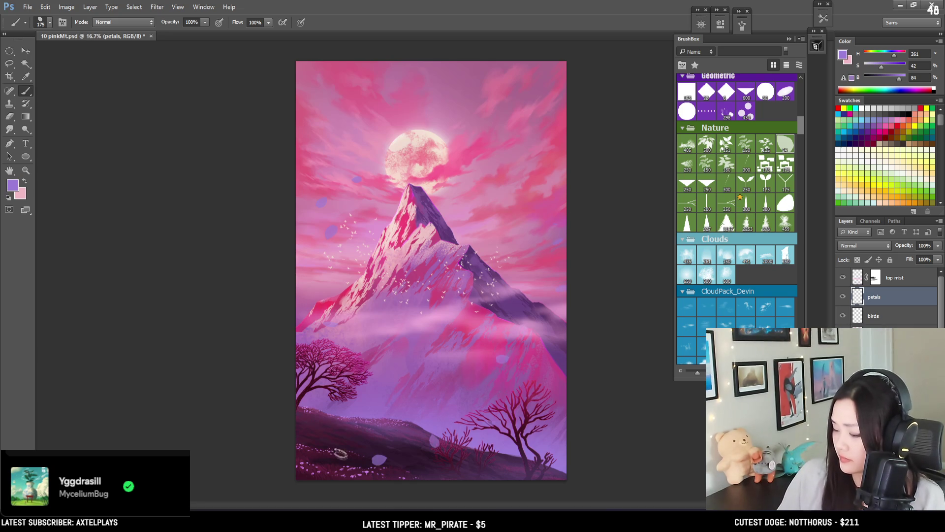
With a larger brush, scatter more petals over the right sky and right slope
key(bracketright)
click(547, 217)
click(526, 301)
click(495, 355)
click(388, 432)
click(464, 389)
click(557, 229)
click(557, 265)
click(526, 318)
click(494, 369)
Add two large petals on the foreground hill and the right slope
key(bracketright)
key(bracketright)
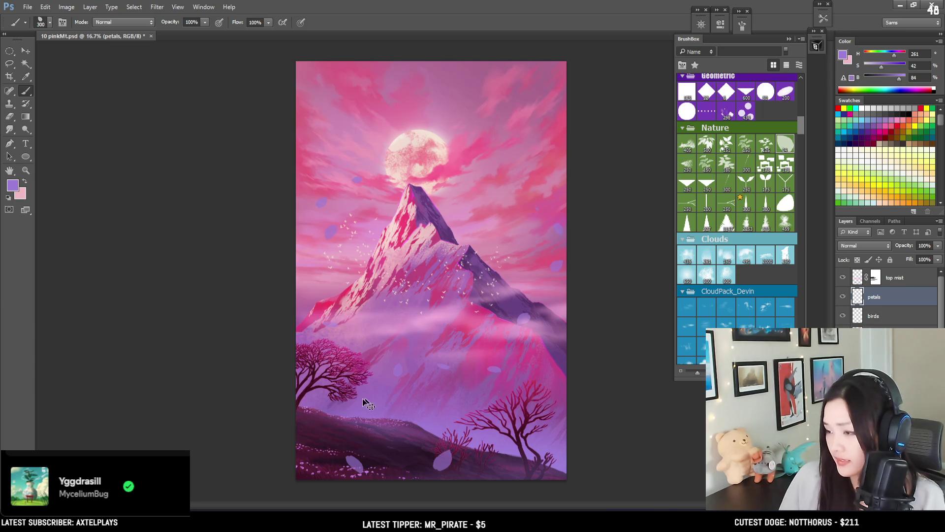
click(330, 436)
click(476, 380)
key(e)
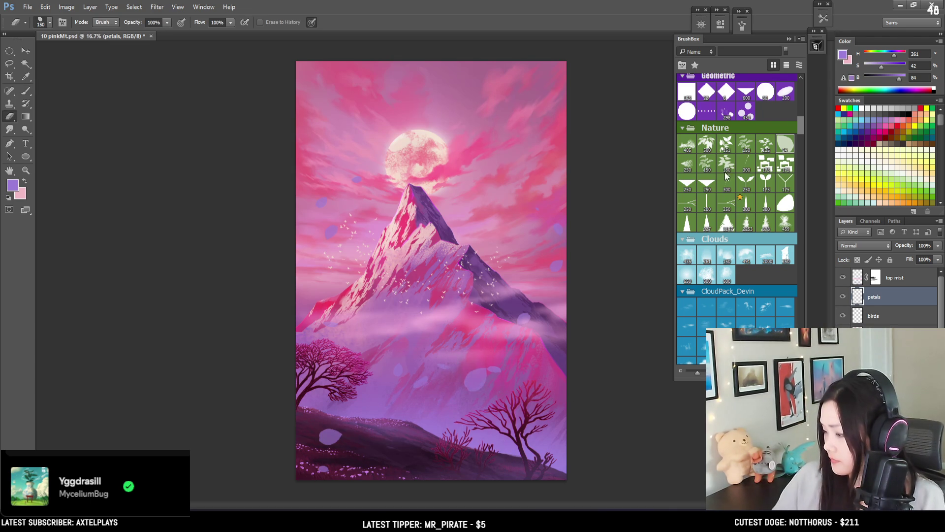
Choose round and textured EyvindEarle eraser presets, then stamp one lavender petal in the upper-left sky
click(766, 91)
drag(807, 122, 805, 90)
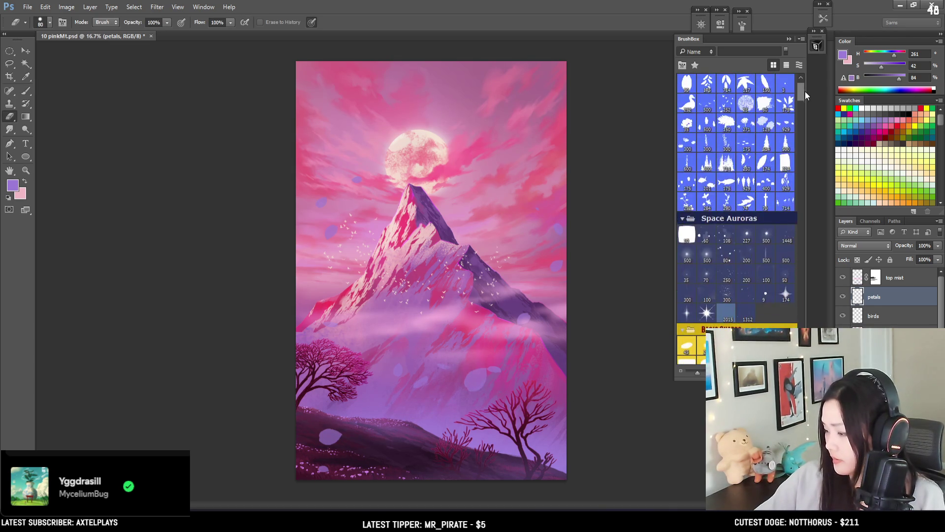
scroll(801, 105, down, 5)
click(709, 232)
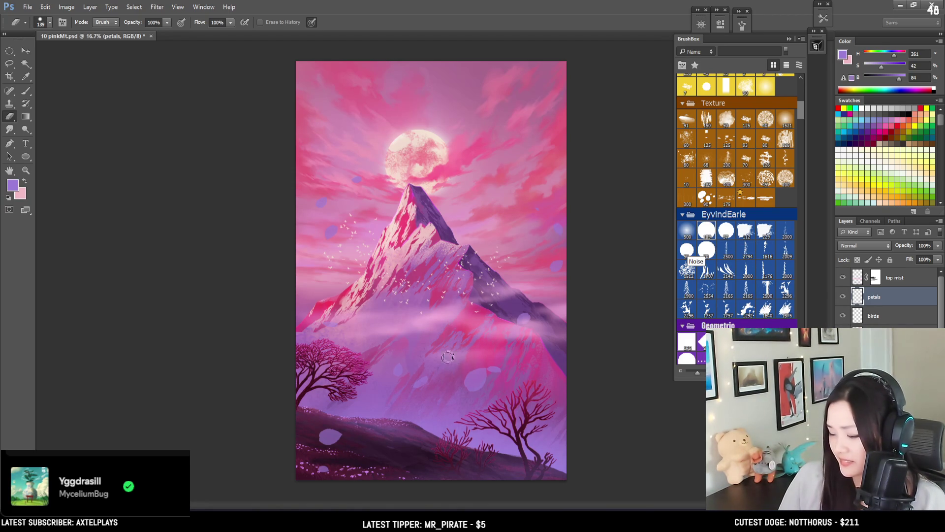
key(b)
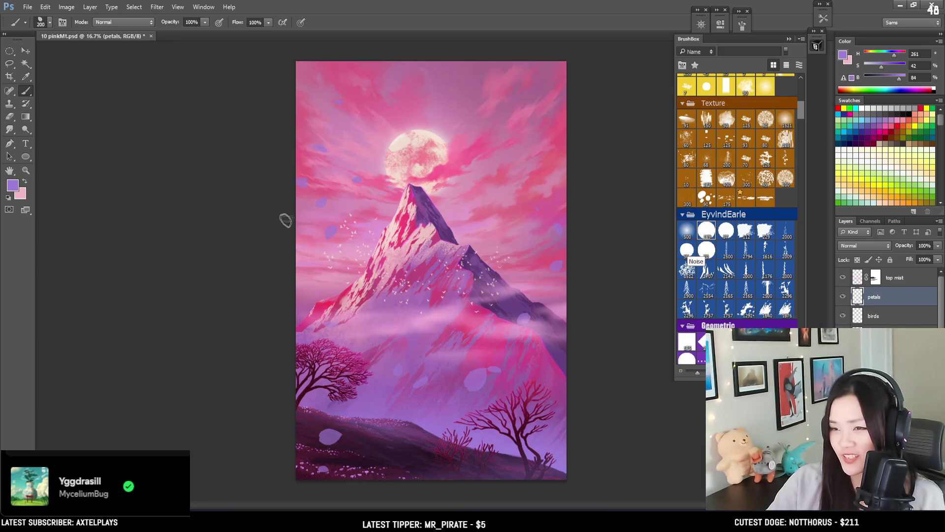
click(296, 157)
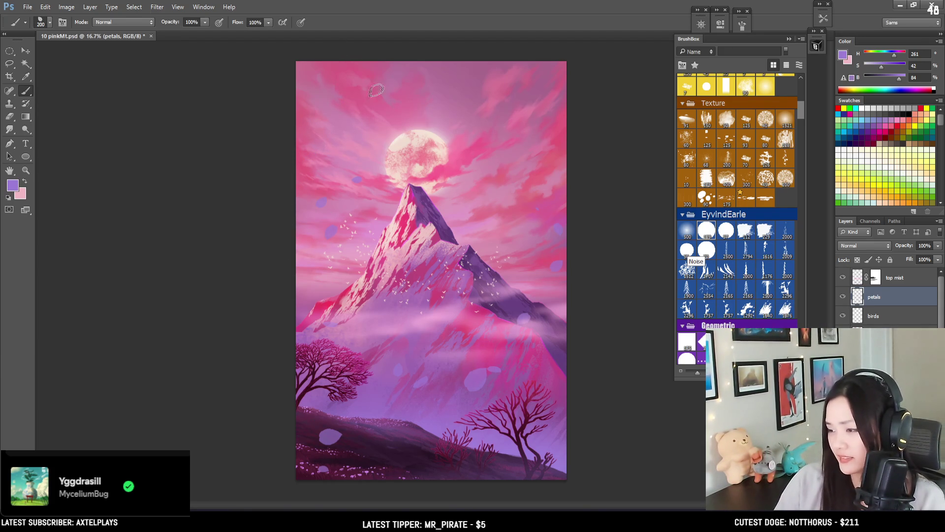
Lasso a petal near the moon and reshape it with Free Transform
key(l)
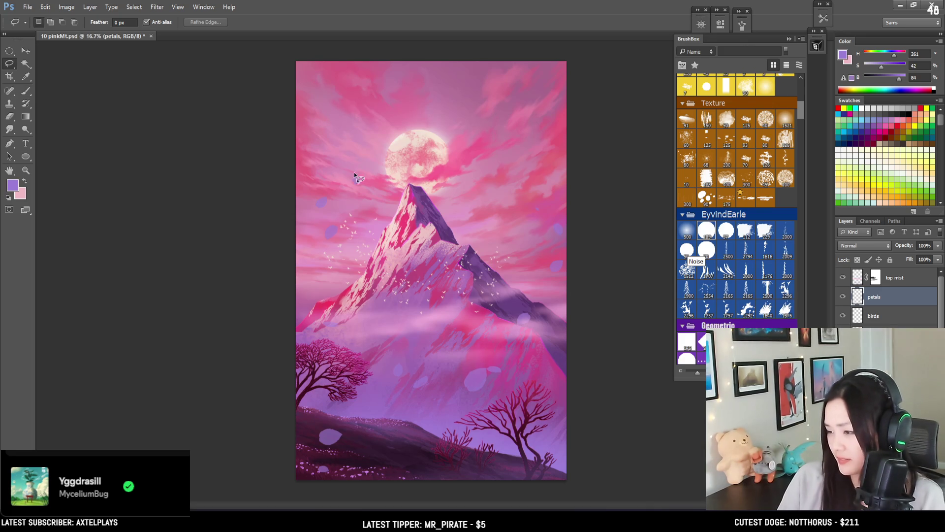
mouse_move(389, 146)
mouse_down()
mouse_move(278, 236)
mouse_move(379, 218)
mouse_move(405, 132)
mouse_move(450, 74)
mouse_move(487, 86)
mouse_move(437, 133)
mouse_move(502, 89)
mouse_move(482, 92)
mouse_move(506, 102)
mouse_up()
key(ctrl+t)
key(Return)
key(ctrl+d)
key(e)
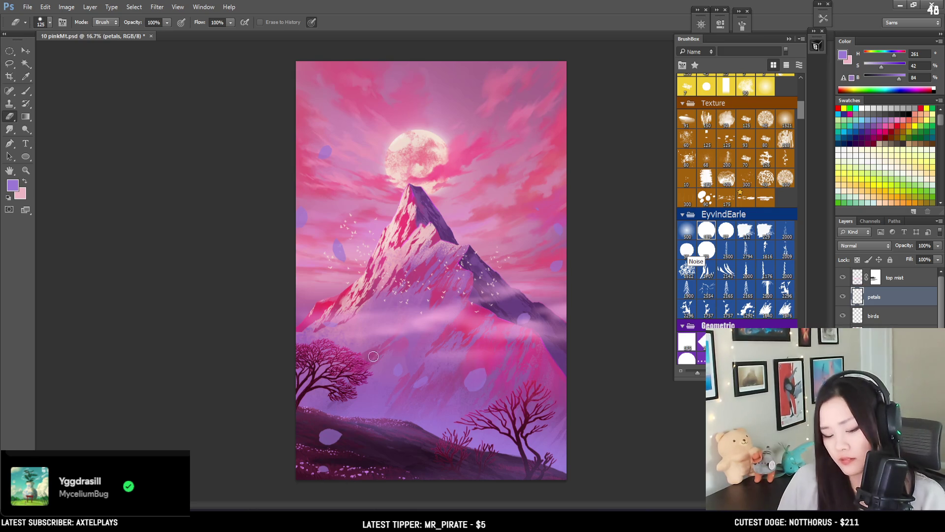
Lasso the petal on the lower-left hill, dismiss the invalid feather warning, and save
key(l)
mouse_move(364, 423)
mouse_down()
mouse_move(346, 463)
mouse_move(382, 429)
mouse_up()
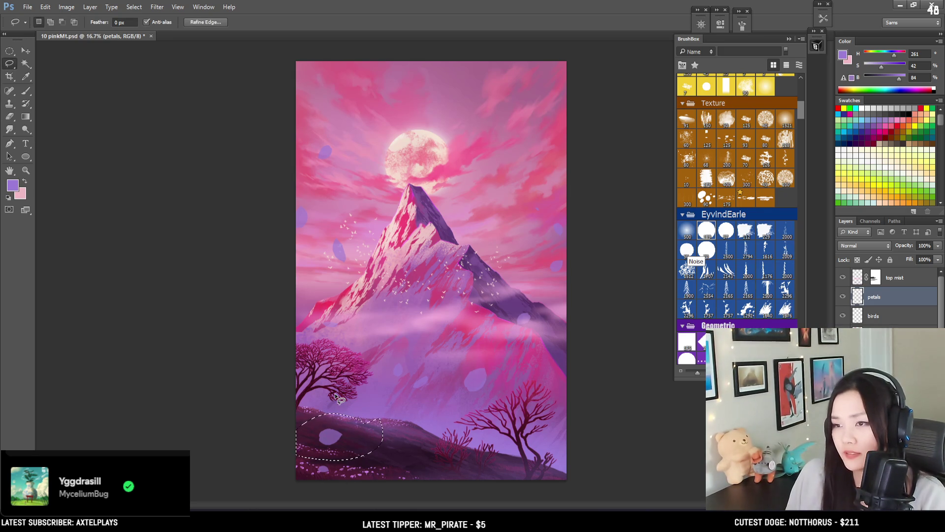
key(Return)
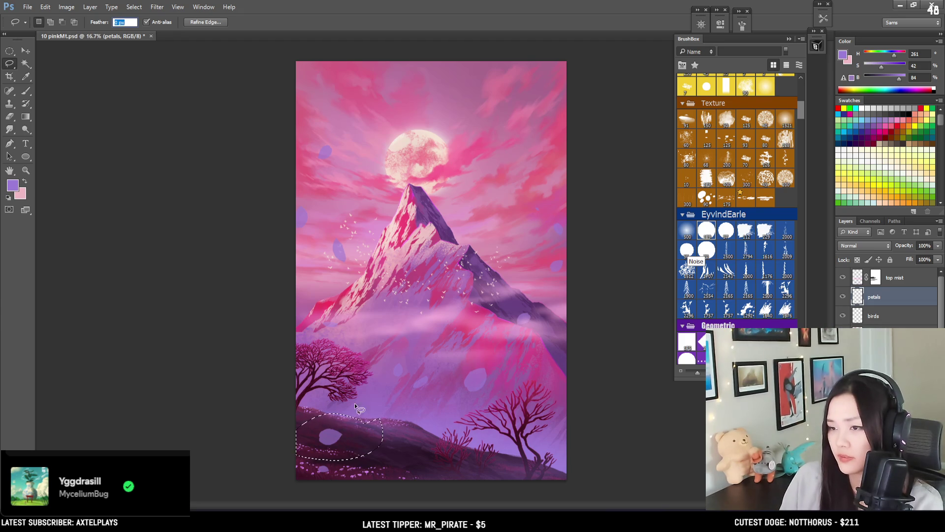
key(BackSpace)
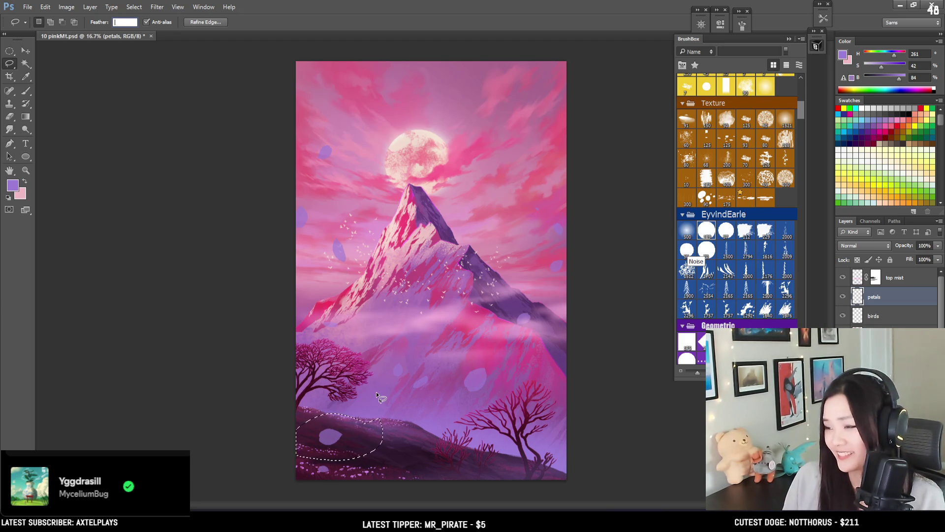
key(Return)
click(468, 196)
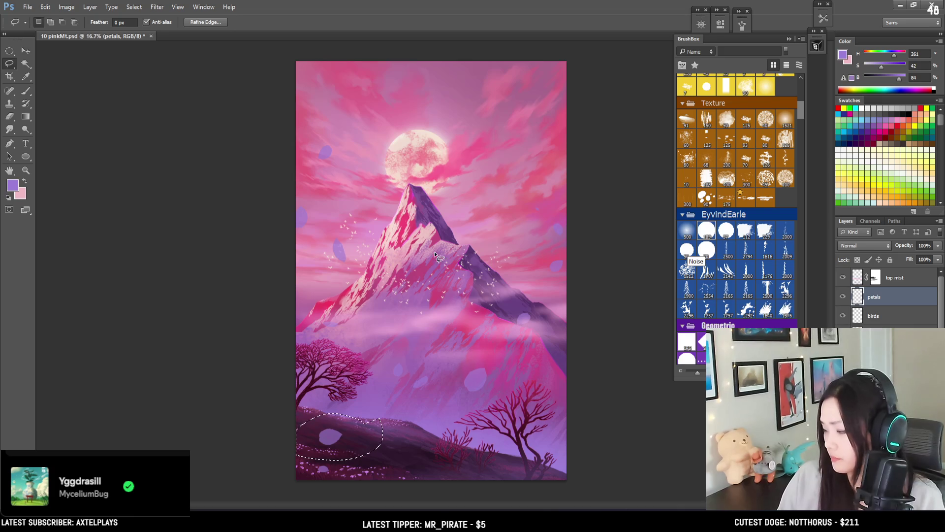
key(ctrl+s)
Trim part of the lower-left hill petal with an enlarged eraser
key(ctrl+d)
key(e)
mouse_move(331, 441)
mouse_down()
mouse_move(320, 424)
mouse_move(329, 435)
mouse_up()
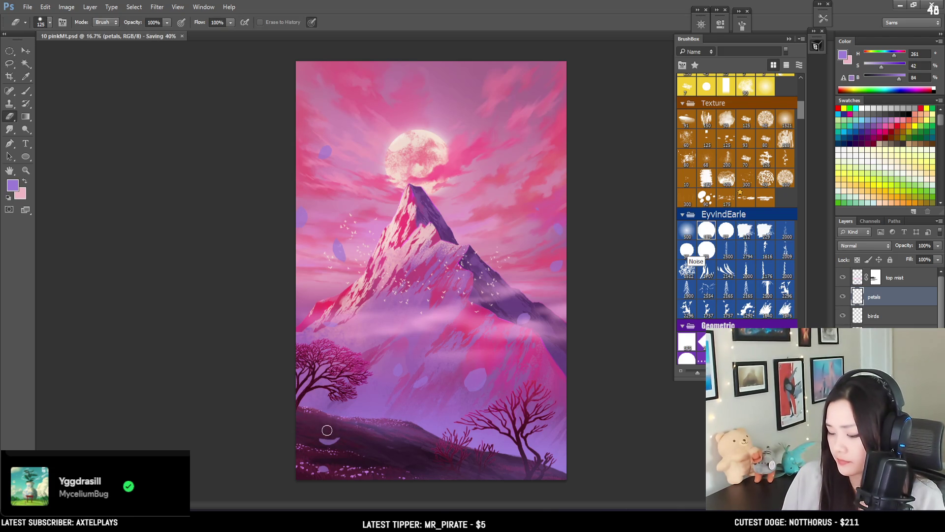
key(ctrl+z)
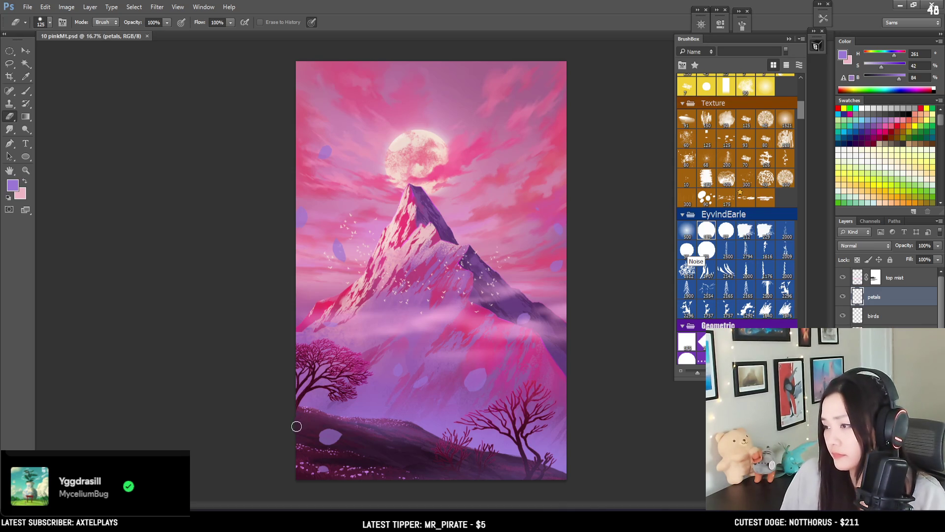
key(bracketright)
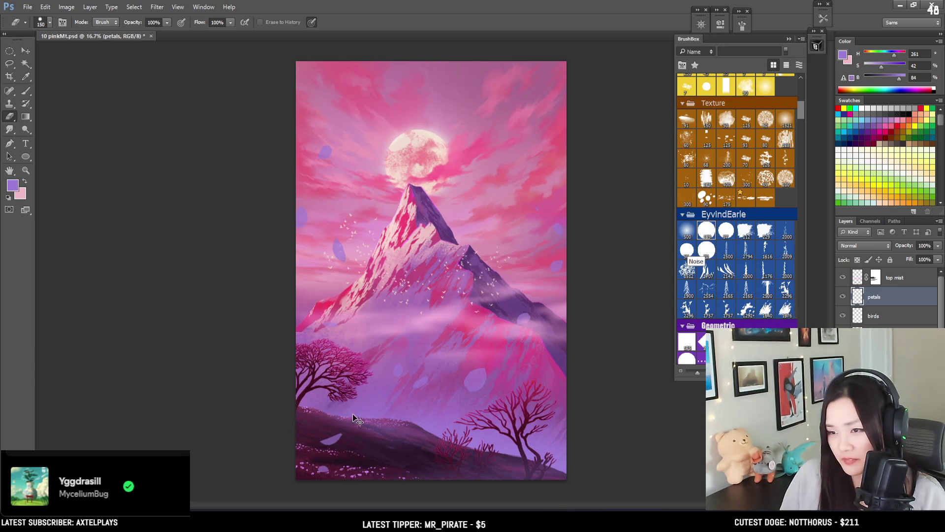
click(316, 431)
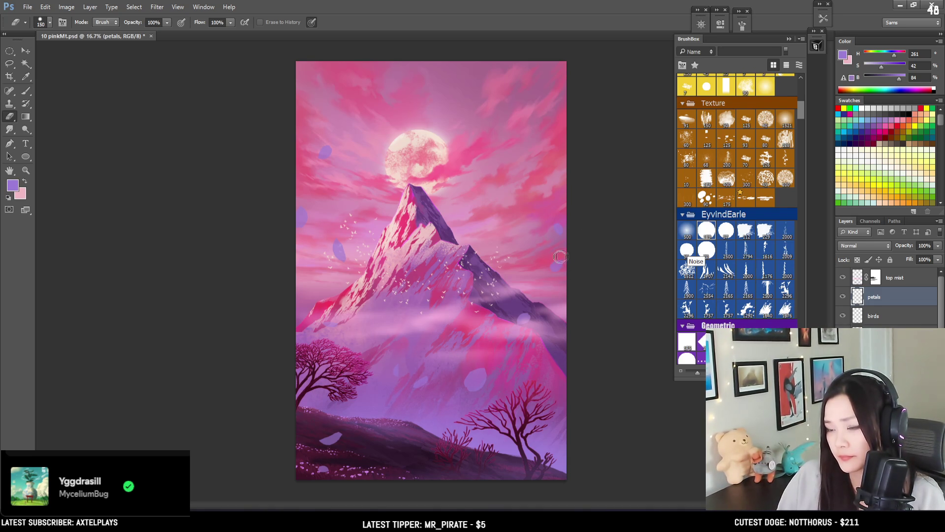
key(ctrl+t)
Apply a perspective transform to the petals layer, narrowing the top and widening the bottom
right_click(502, 246)
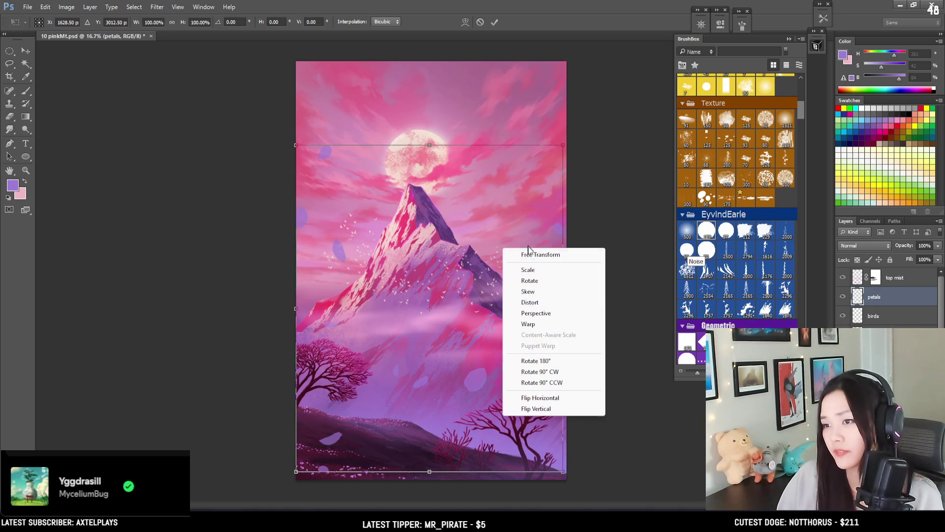
click(533, 314)
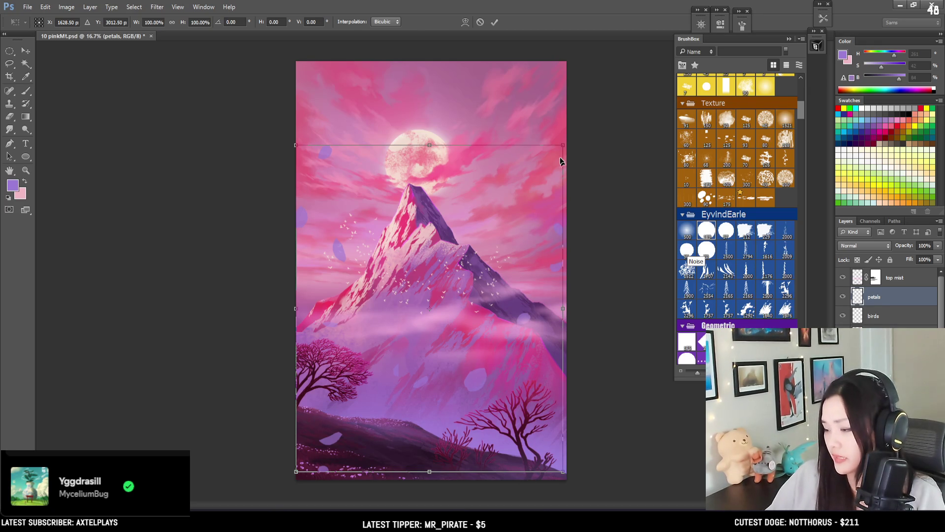
drag(563, 145, 544, 150)
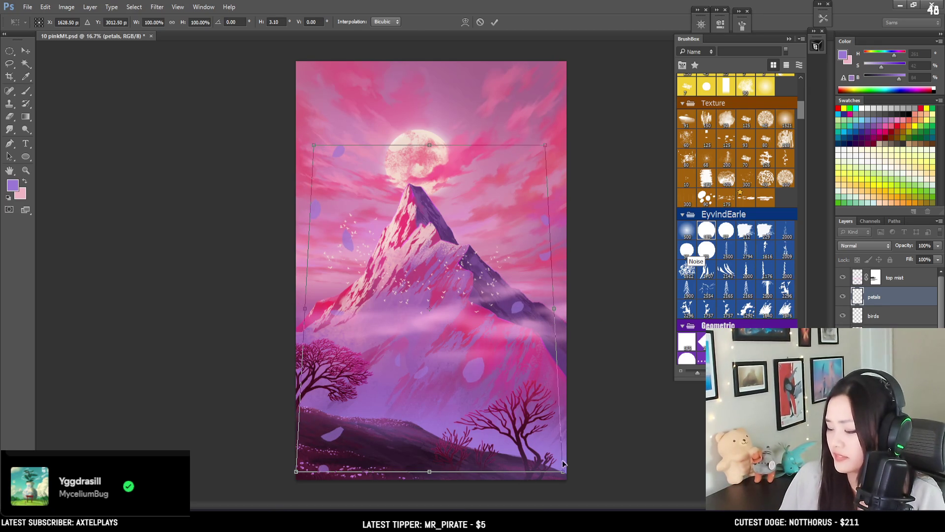
drag(564, 474, 567, 463)
key(Return)
key(e)
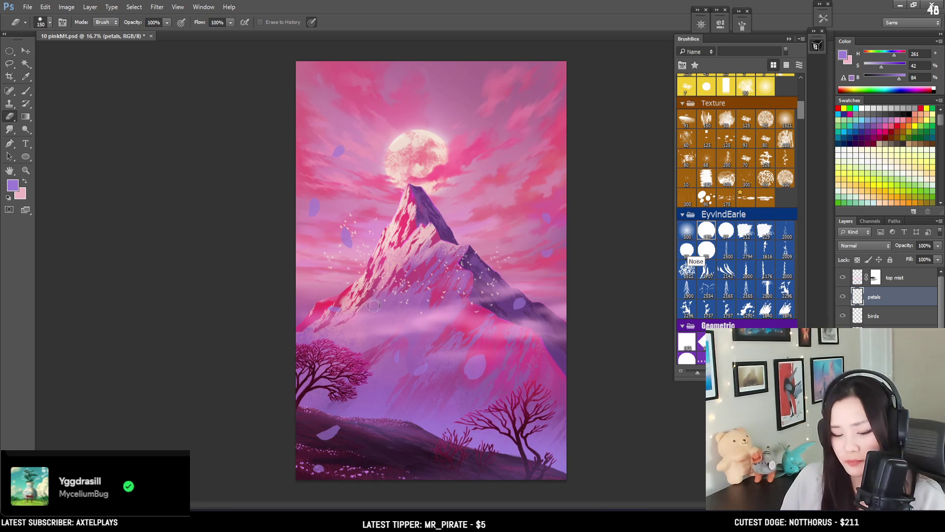
Lasso the lower-middle slope petals and move them down and to the right
key(l)
mouse_move(476, 329)
mouse_down()
mouse_move(372, 347)
mouse_move(477, 329)
mouse_up()
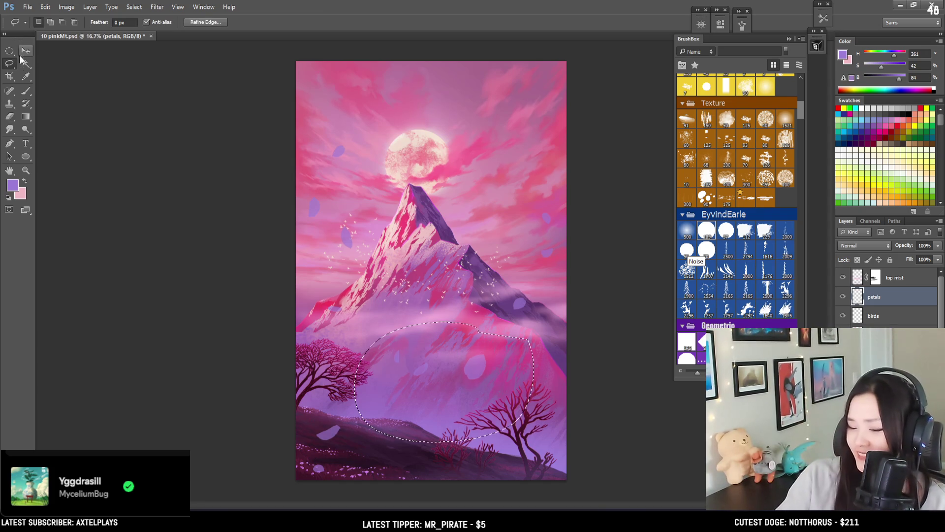
key(v)
mouse_move(524, 388)
mouse_down()
mouse_move(580, 426)
mouse_move(596, 420)
mouse_up()
key(ctrl+d)
key(e)
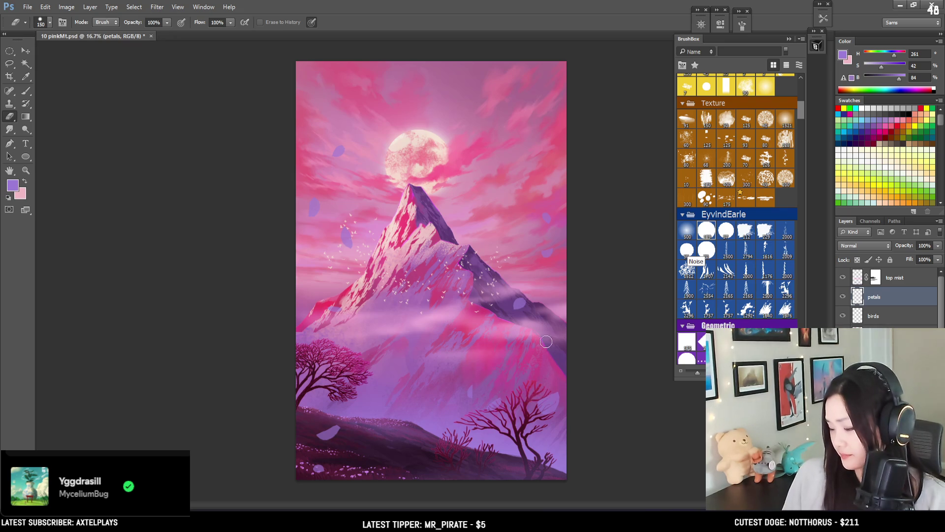
key(b)
ctrl+click(859, 298)
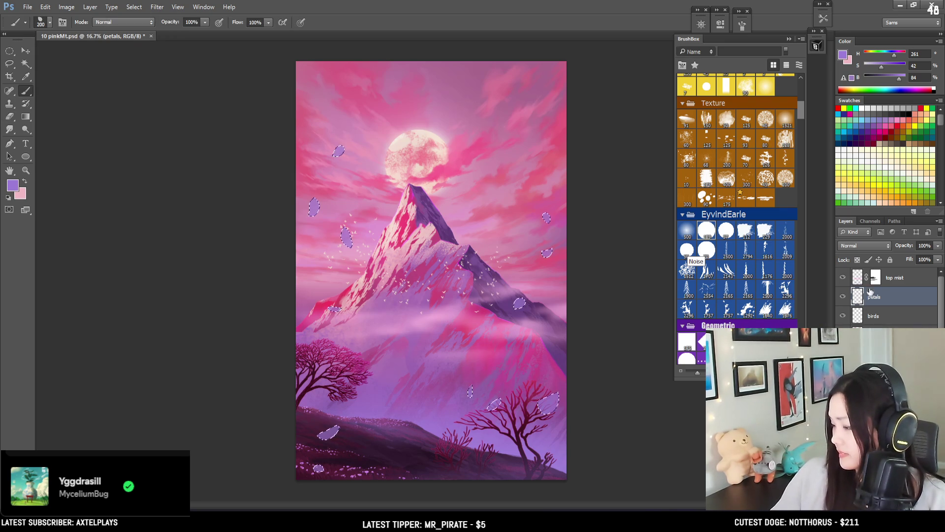
Enlarge the brush to about 300 and set up darker and lighter purple shading colours
drag(801, 114, 801, 104)
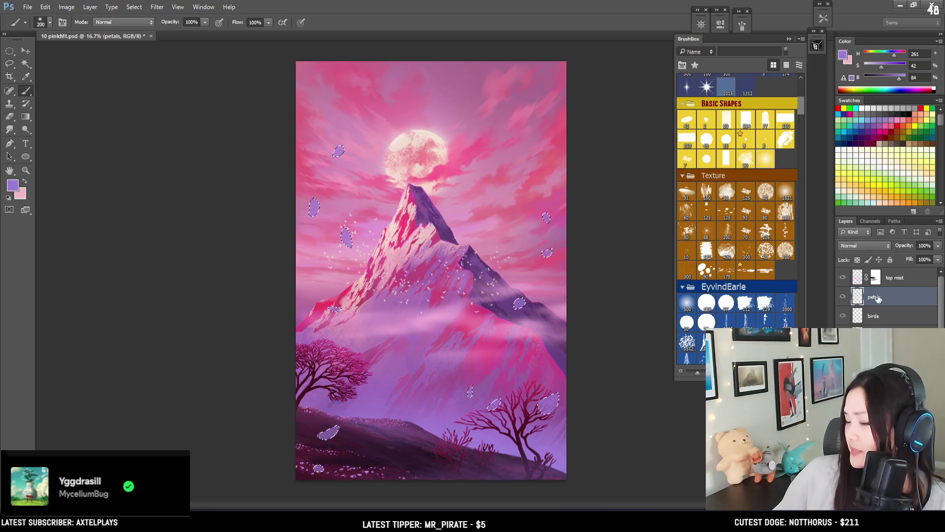
key(bracketright)
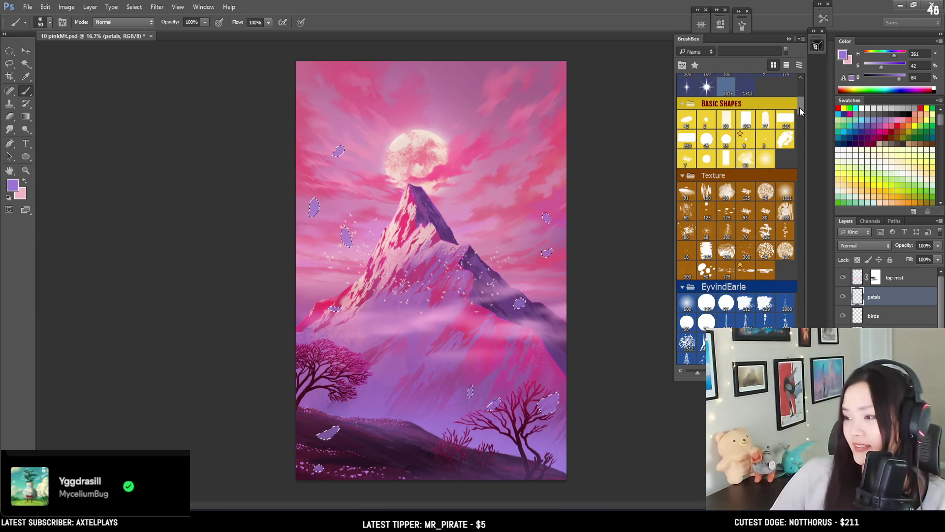
key(bracketright)
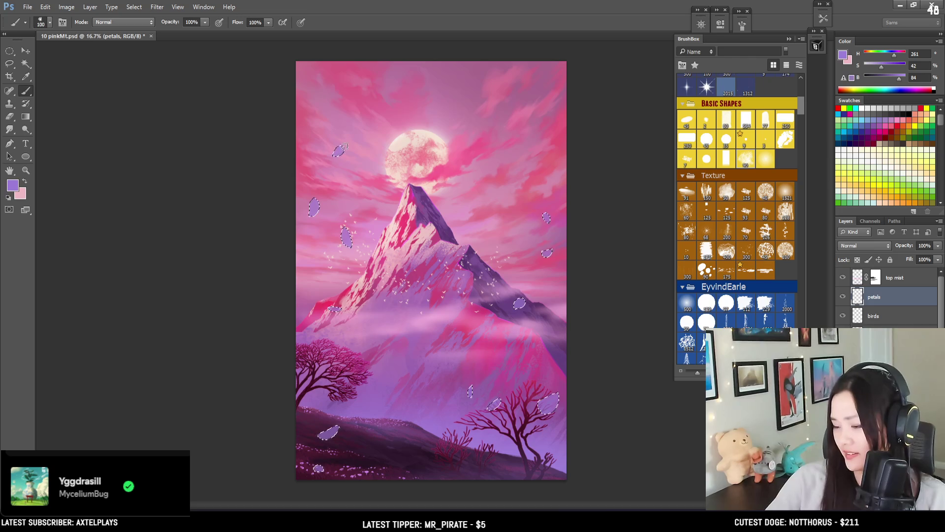
key(bracketright)
key(bracketright)
click(887, 68)
click(890, 80)
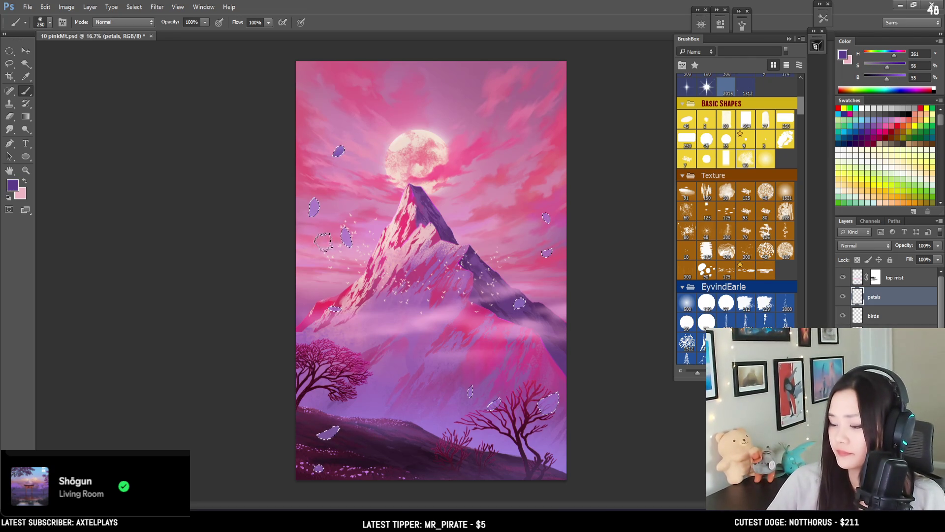
key(x)
alt+click(314, 200)
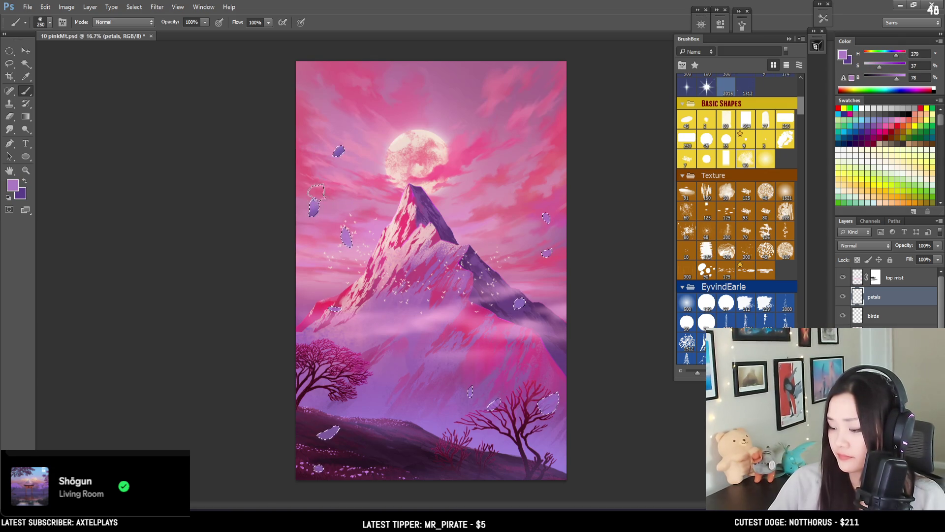
drag(896, 79, 901, 79)
key(])
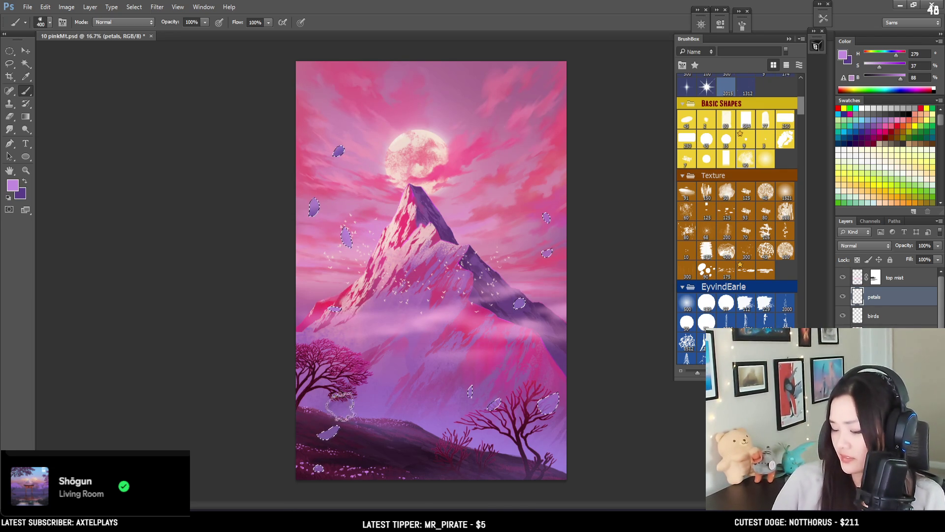
key(bracketright)
key(bracketright)
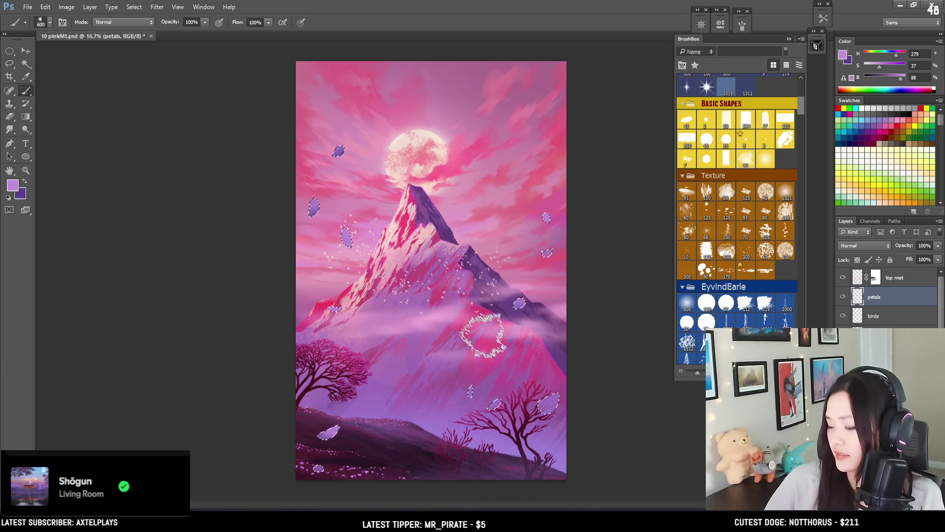
Brush dark and light purple shading into the petals, then deselect and close the beach reference
key(x)
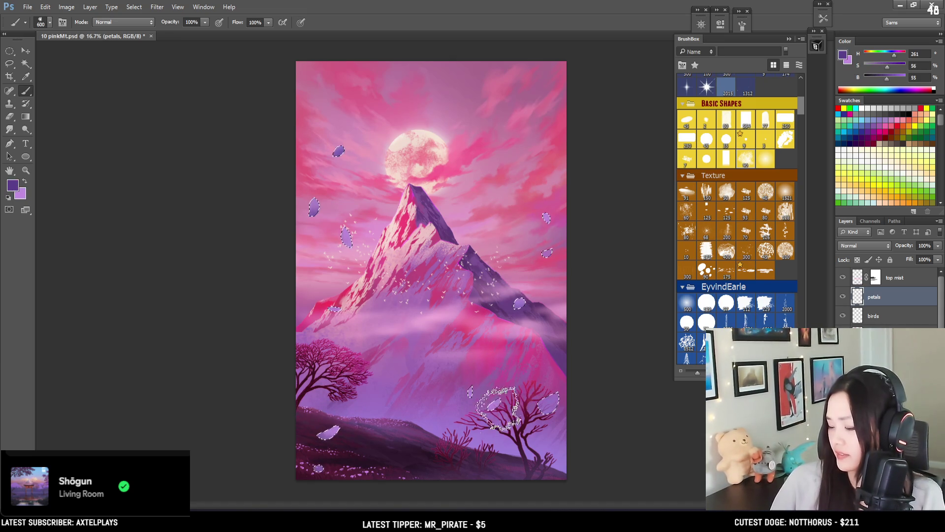
key(x)
key(x)
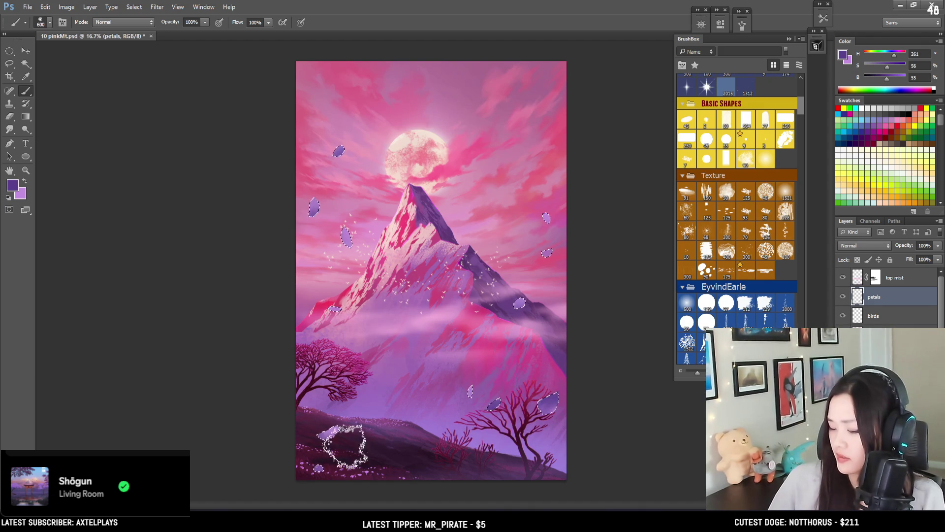
drag(887, 79, 881, 78)
key(bracketleft)
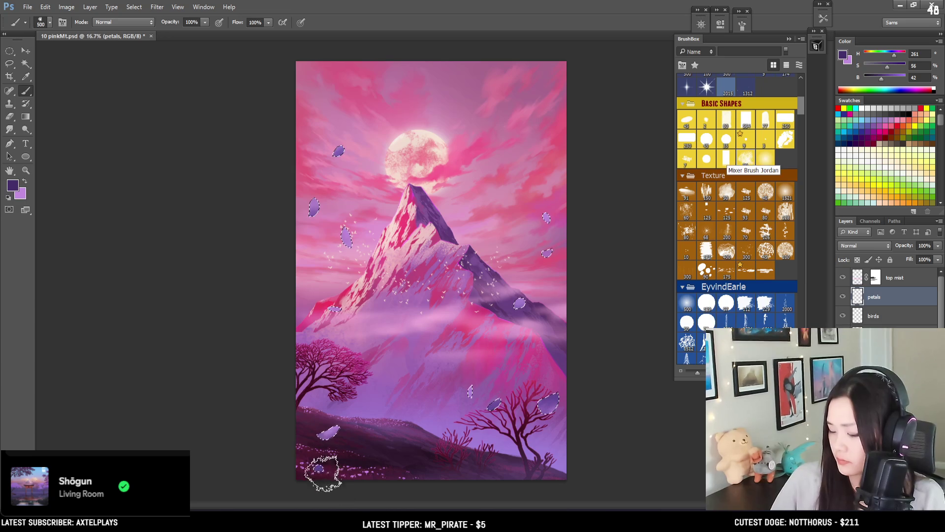
key(x)
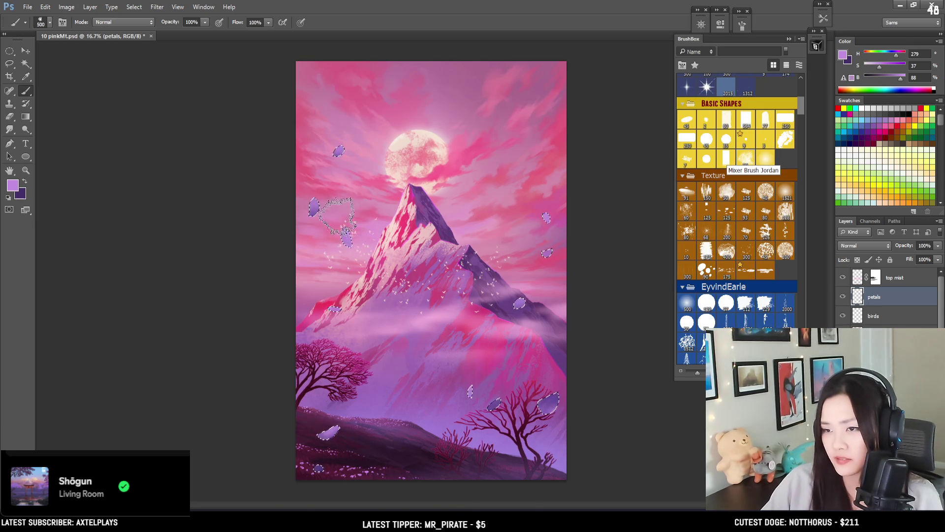
key(x)
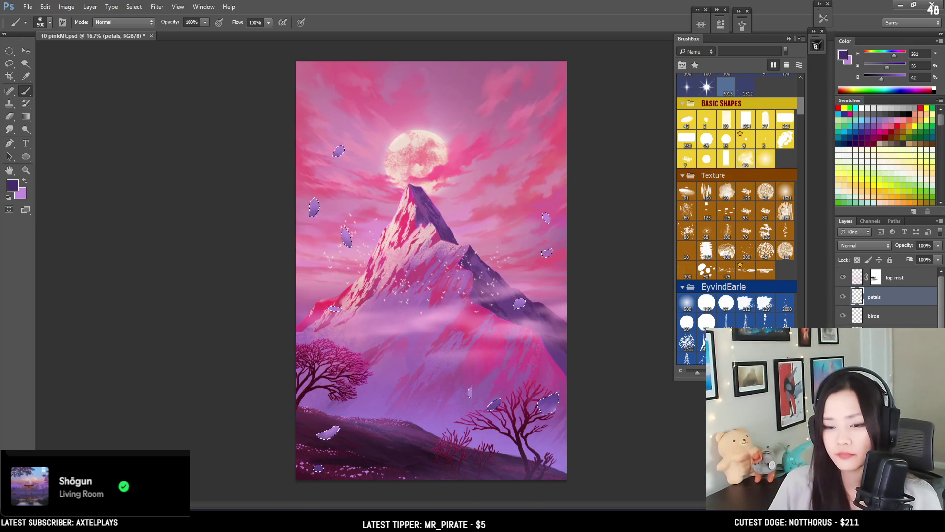
key(ctrl+d)
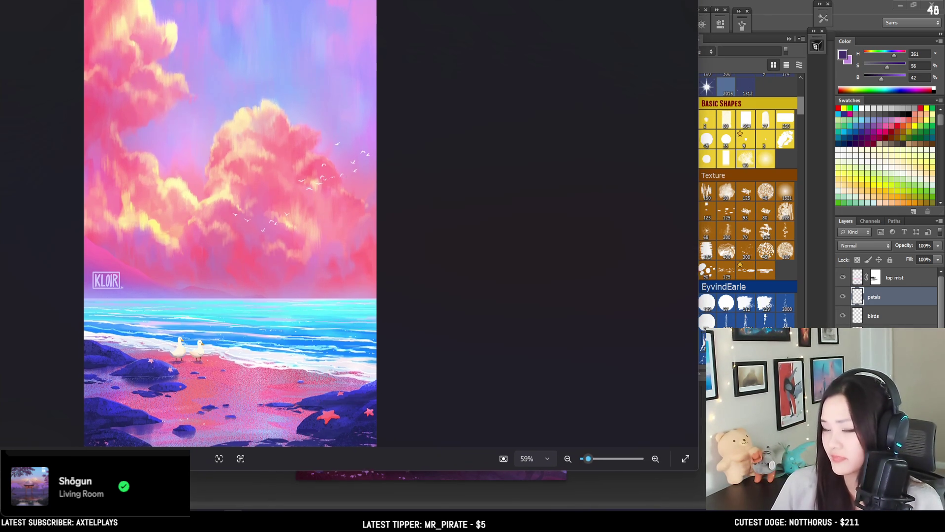
key(Escape)
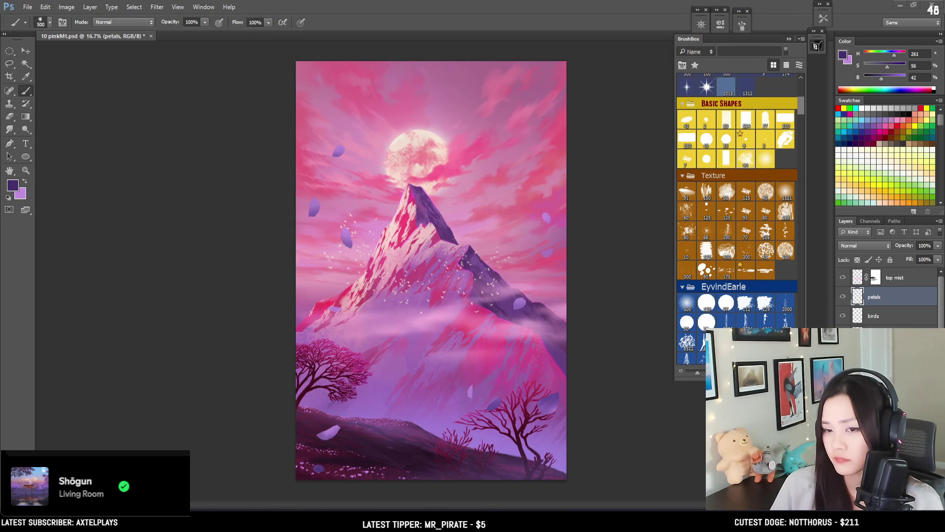
Reselect the petals, zoom in, and brush more light and dark purple shading
key(ctrl+h)
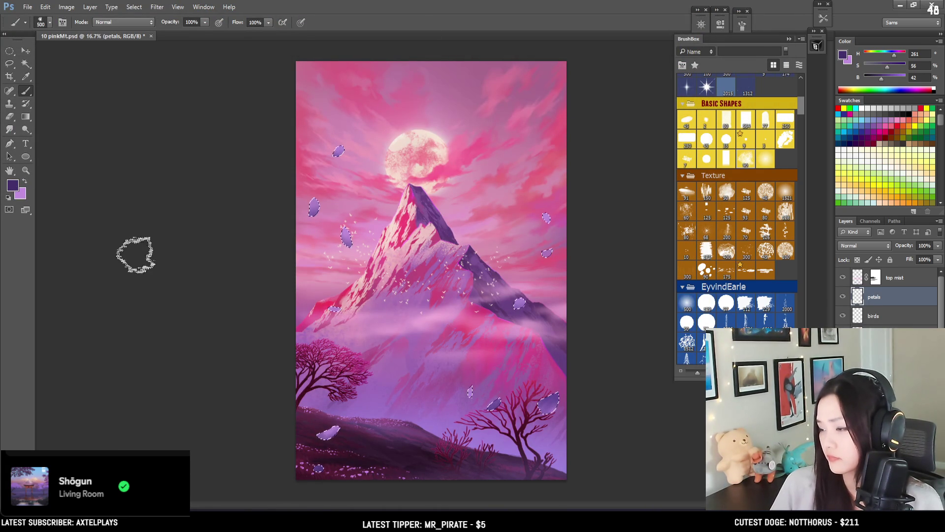
key(bracketleft)
key(bracketleft)
key(bracketleft)
key(bracketleft)
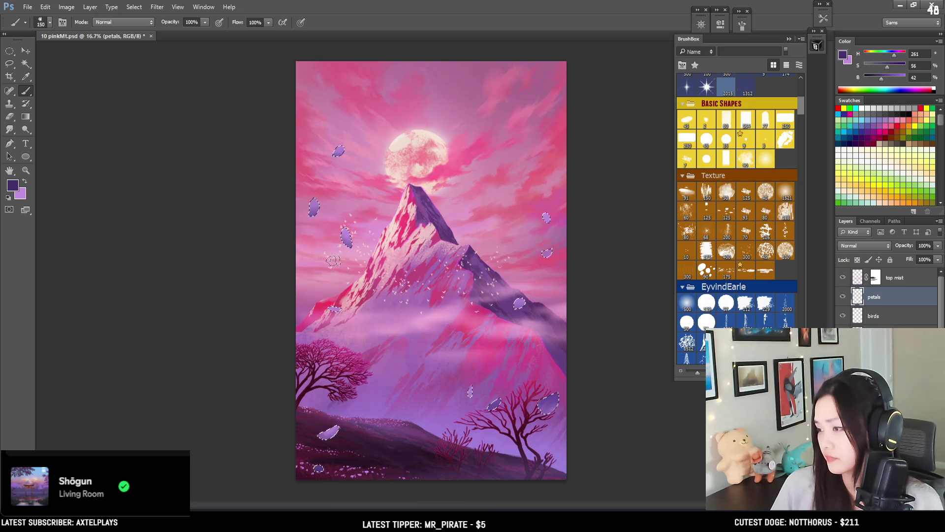
key(ctrl+plus)
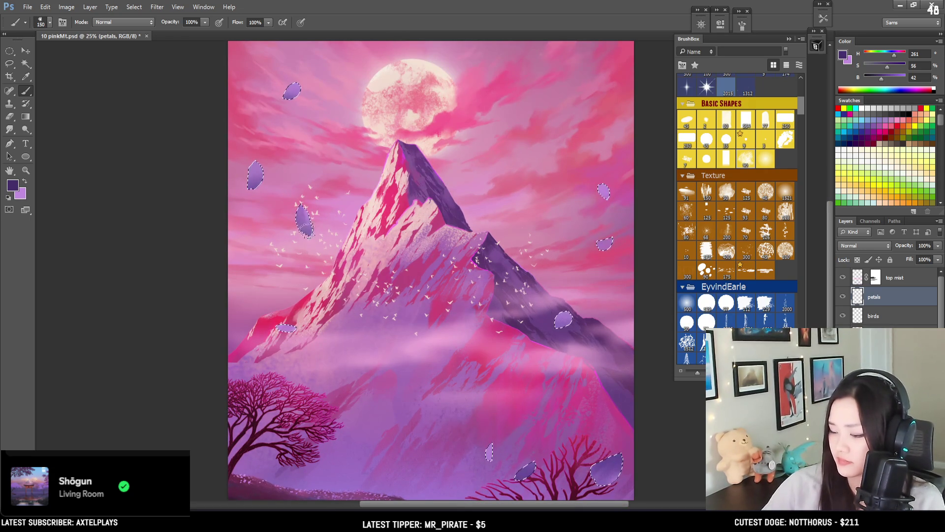
key(x)
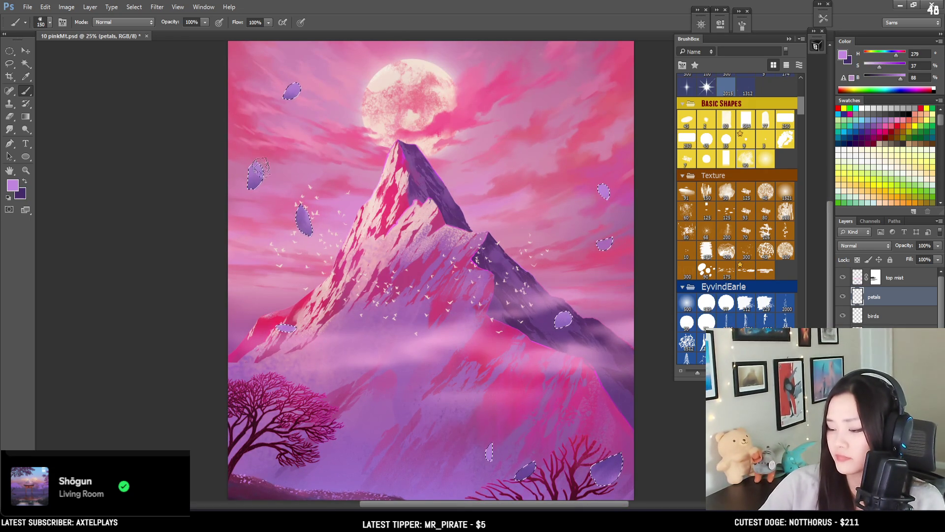
key(x)
key(bracketright)
key(bracketright)
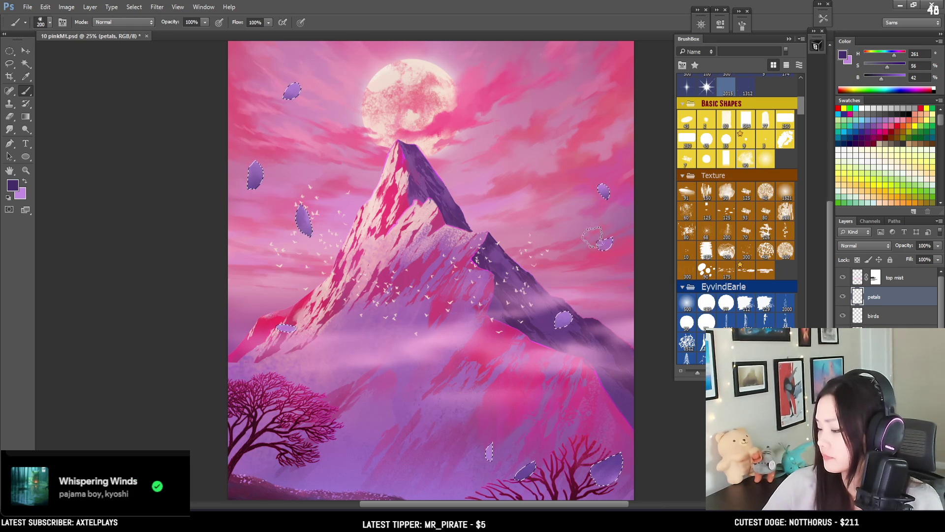
Deselect, lock the petals layer's transparent pixels, and zoom back out
key(ctrl+d)
click(857, 259)
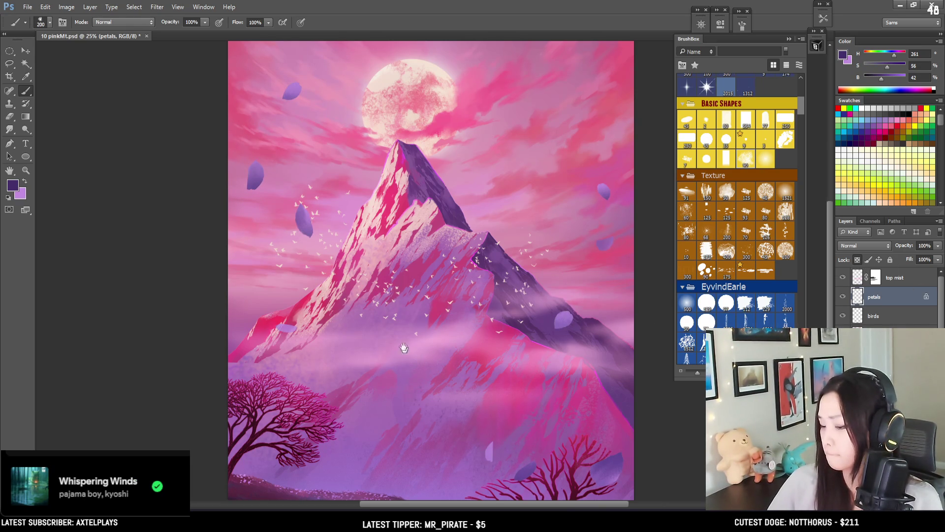
scroll(405, 359, down, 5)
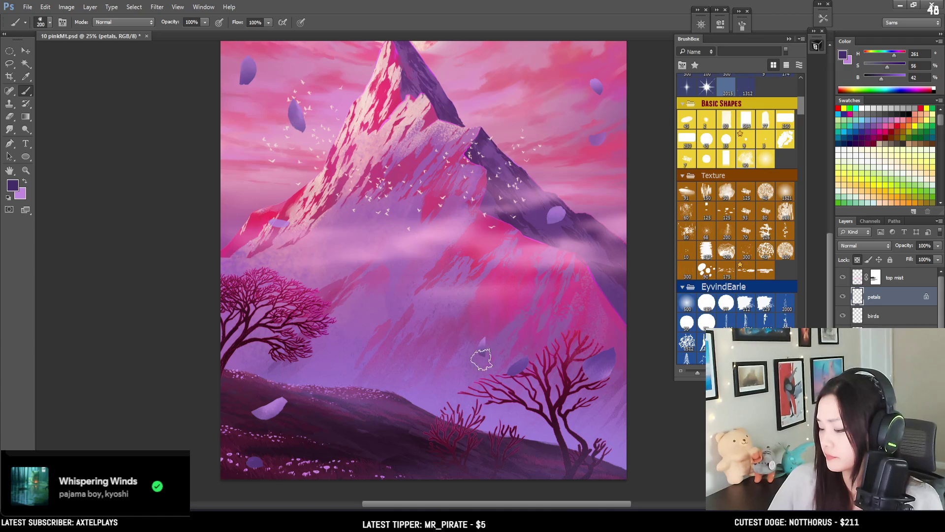
key(x)
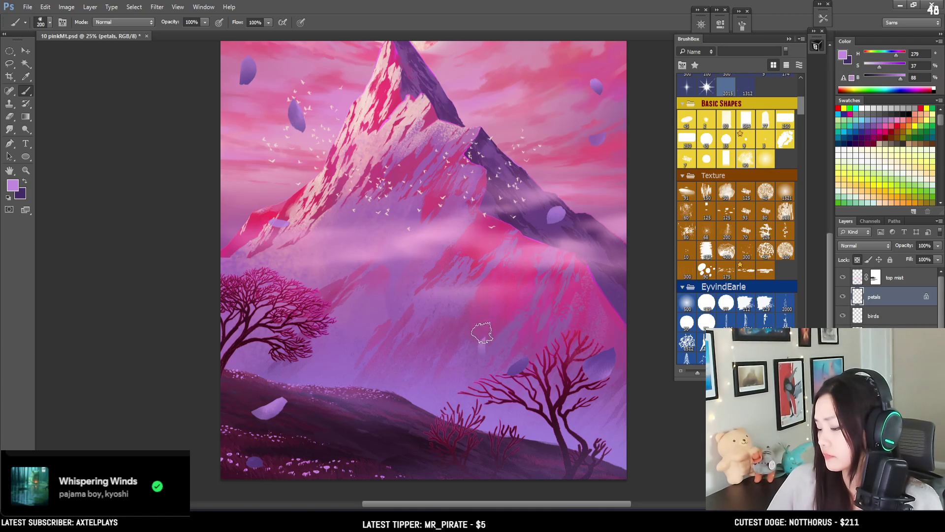
key(x)
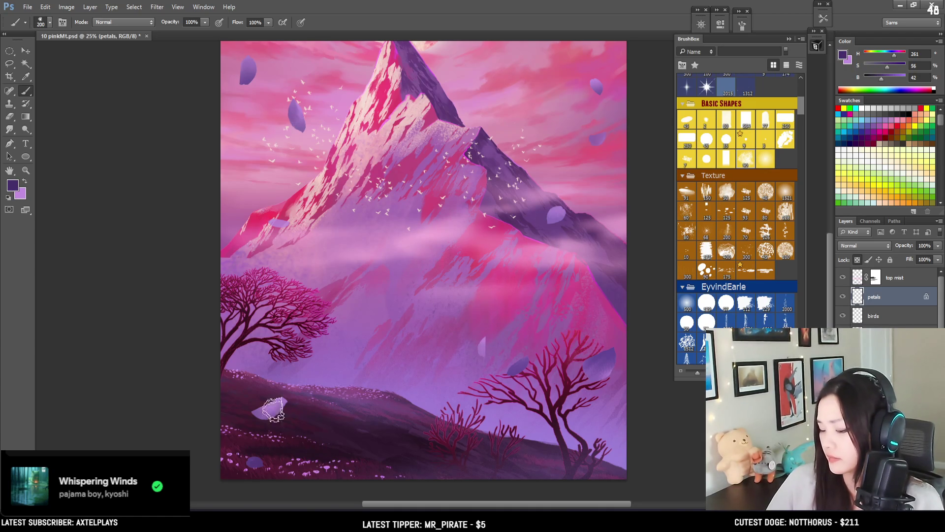
key(ctrl+minus)
key(ctrl+minus)
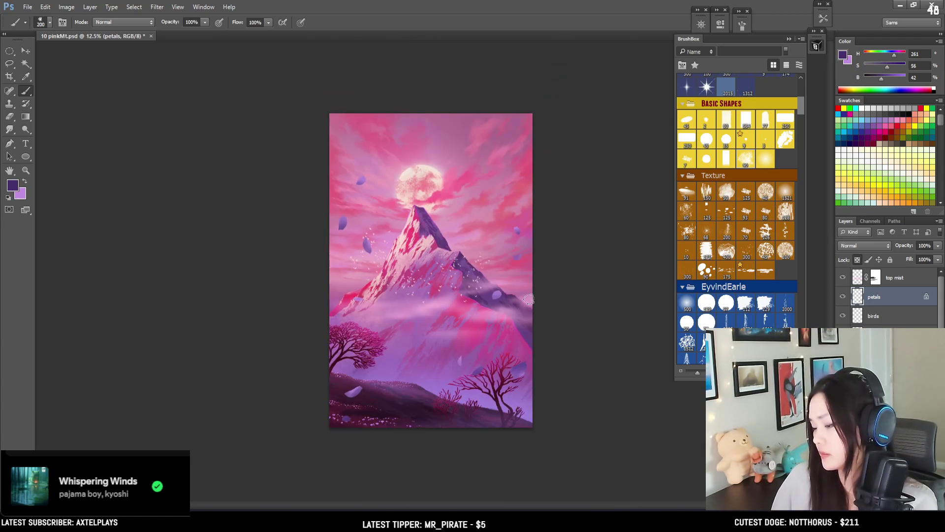
Unlock the petals layer's transparency and lasso the upper-left sky petals
key(ctrl+plus)
click(858, 260)
key(l)
mouse_move(366, 132)
mouse_down()
mouse_move(281, 249)
mouse_move(375, 127)
mouse_up()
key(ctrl+t)
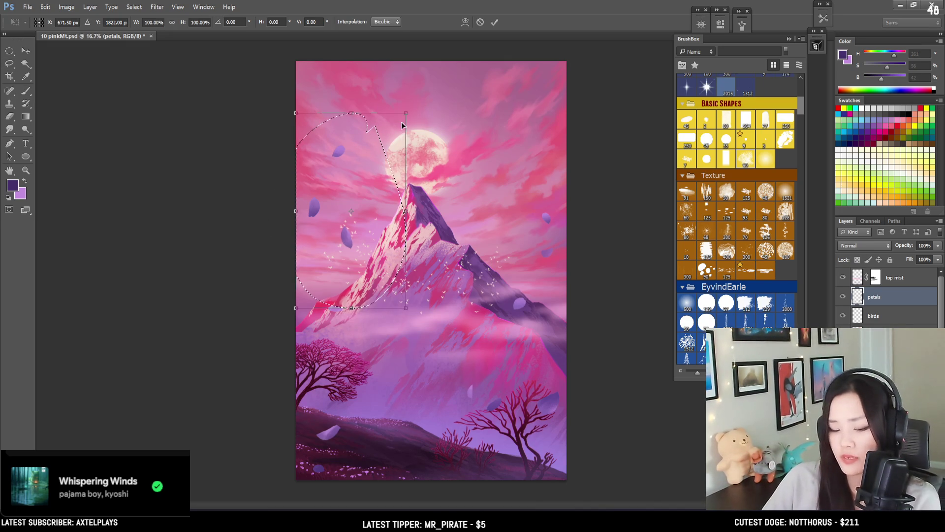
key(Return)
key(ctrl+d)
Shrink, tilt and shift the upper-left petals down-left with Free Transform
mouse_move(334, 259)
mouse_down()
mouse_move(421, 103)
mouse_move(397, 127)
mouse_move(450, 104)
mouse_move(428, 84)
mouse_up()
key(ctrl+t)
drag(366, 169, 347, 192)
key(Return)
key(ctrl+d)
Hide the petals layer, briefly comparing views with and without it and the top mist
click(844, 297)
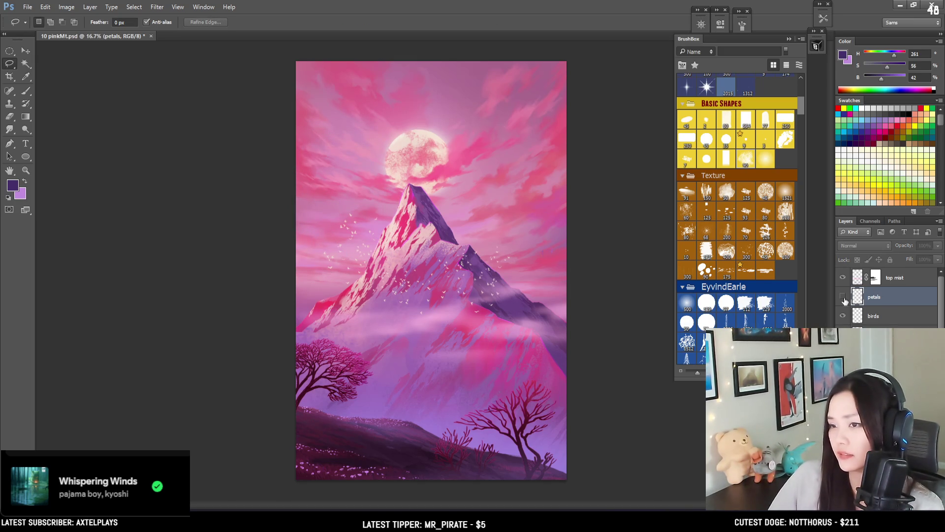
click(844, 297)
click(843, 297)
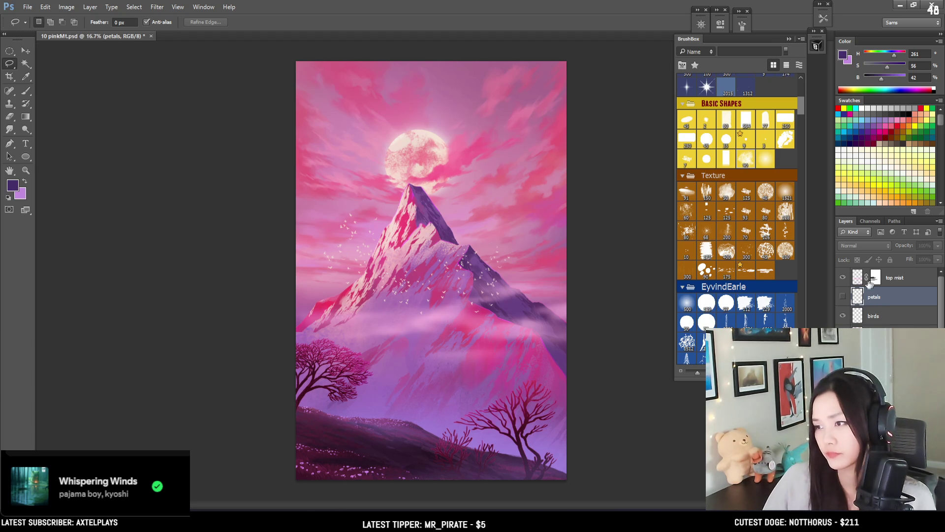
click(843, 279)
click(843, 279)
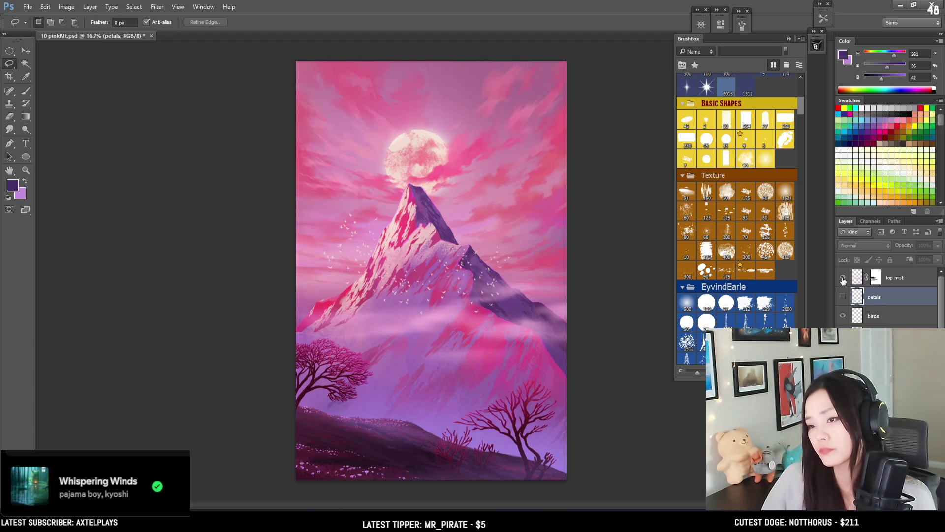
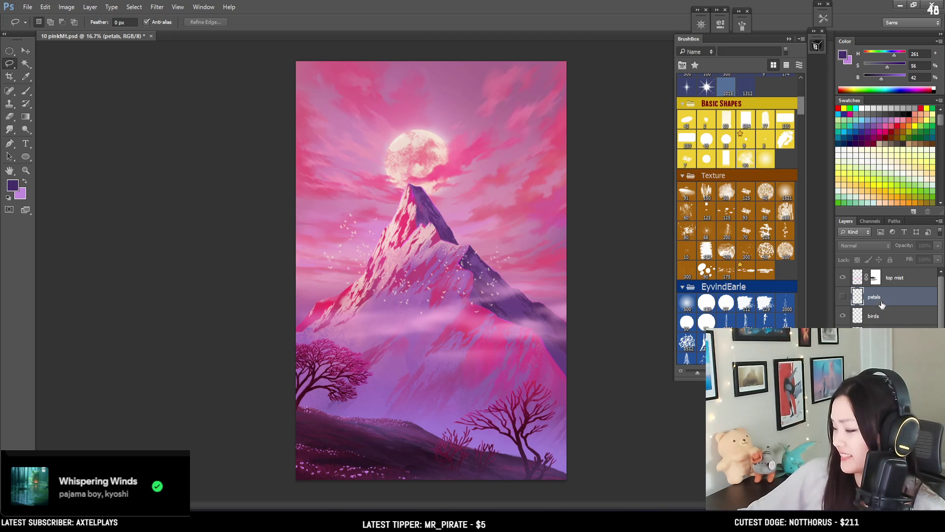
Delete the hidden petals layer and save 10 pinkMt.psd
key(Delete)
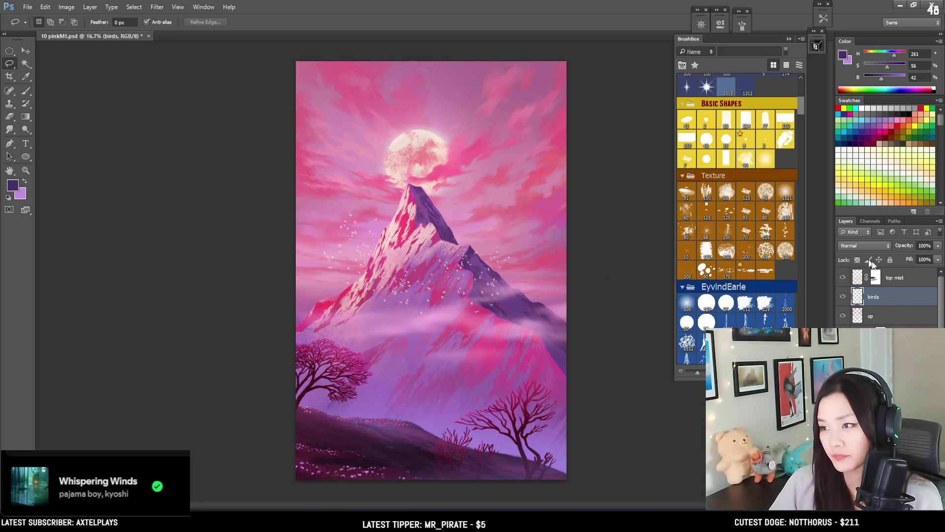
key(ctrl+s)
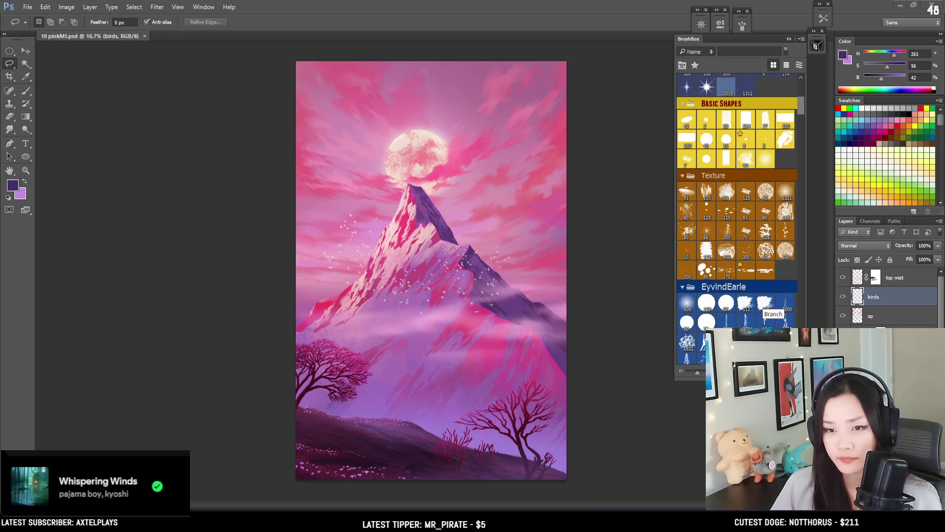
Bring the KLOIR logo over from 0sig.png, then delete the first pasted copy
mouse_move(251, 19)
mouse_down()
mouse_move(261, 39)
mouse_move(231, 40)
mouse_up()
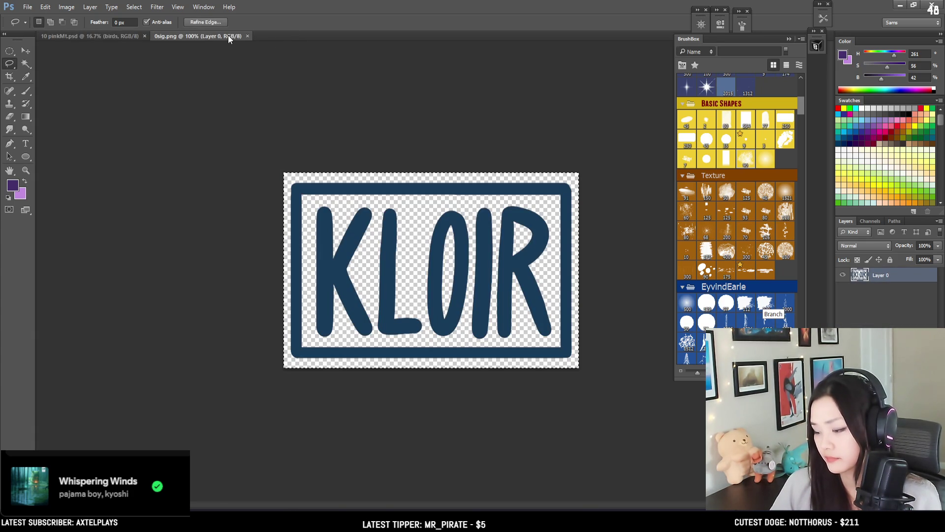
click(247, 35)
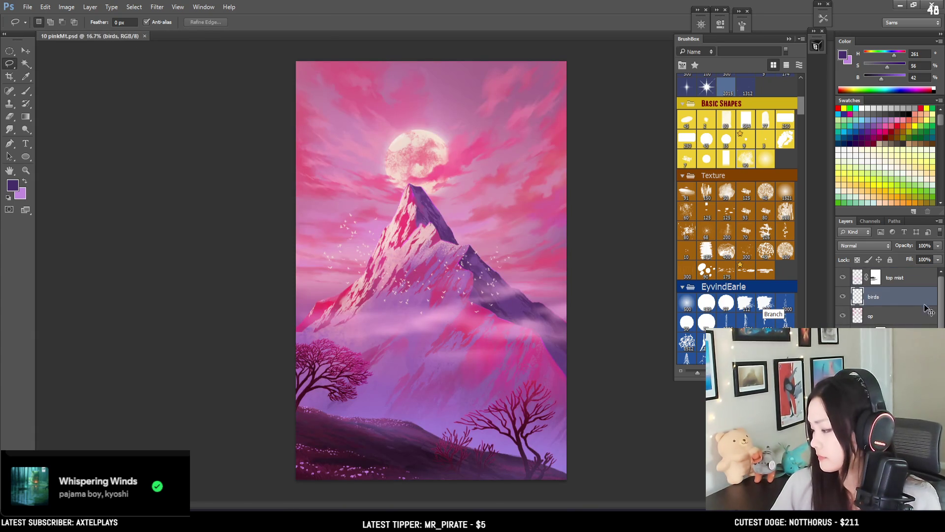
key(ctrl+v)
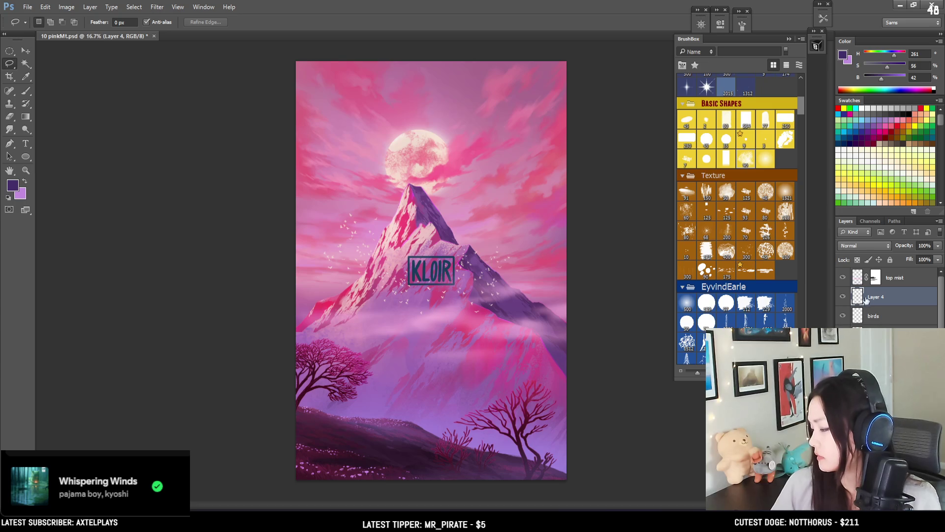
key(Delete)
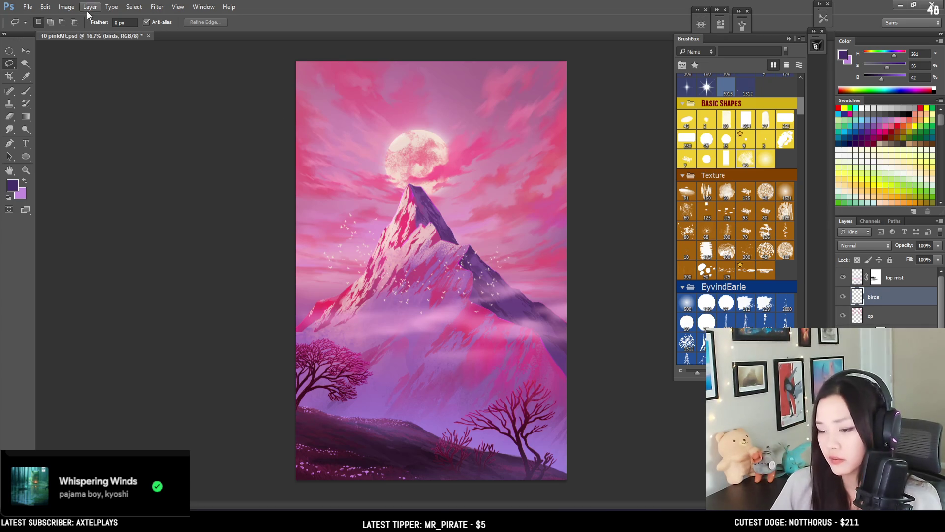
Flip the canvas horizontally, paste the KLOIR logo, and shrink it to about half size
click(66, 7)
click(286, 4)
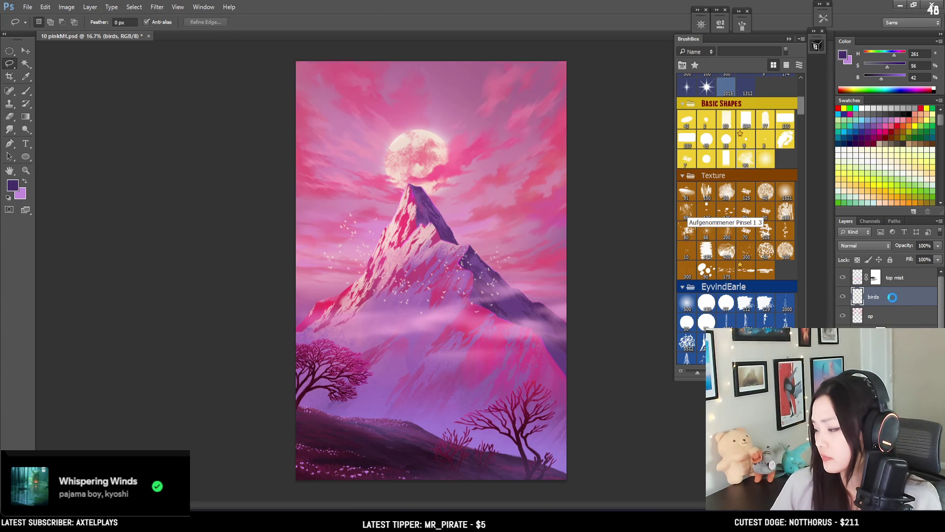
key(ctrl+shift+h)
key(ctrl+v)
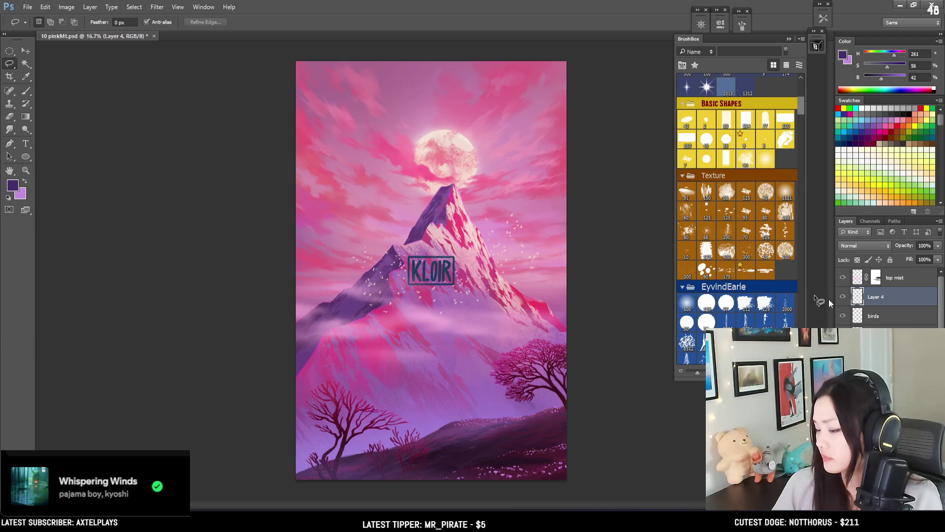
key(ctrl+t)
drag(456, 257, 447, 263)
key(Return)
Rename the logo layer to 'sig'
key(l)
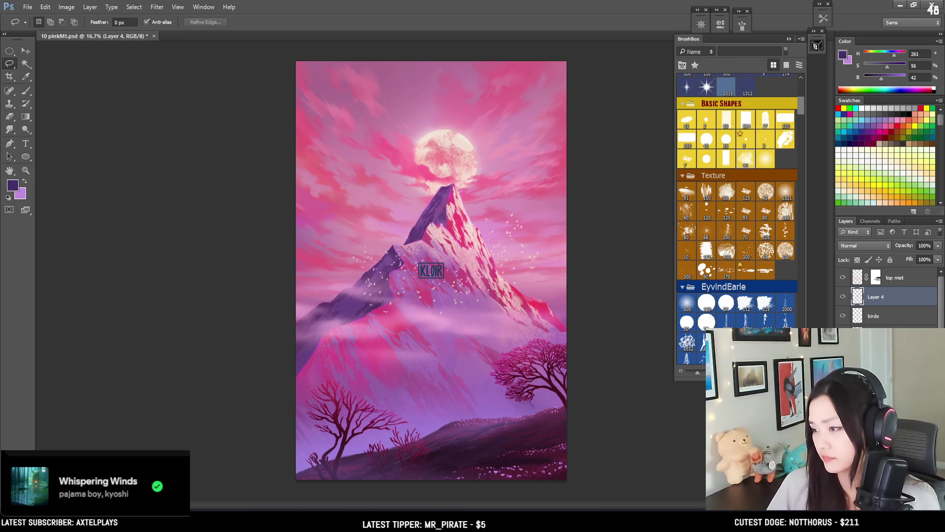
double_click(876, 297)
text(sig)
key(Return)
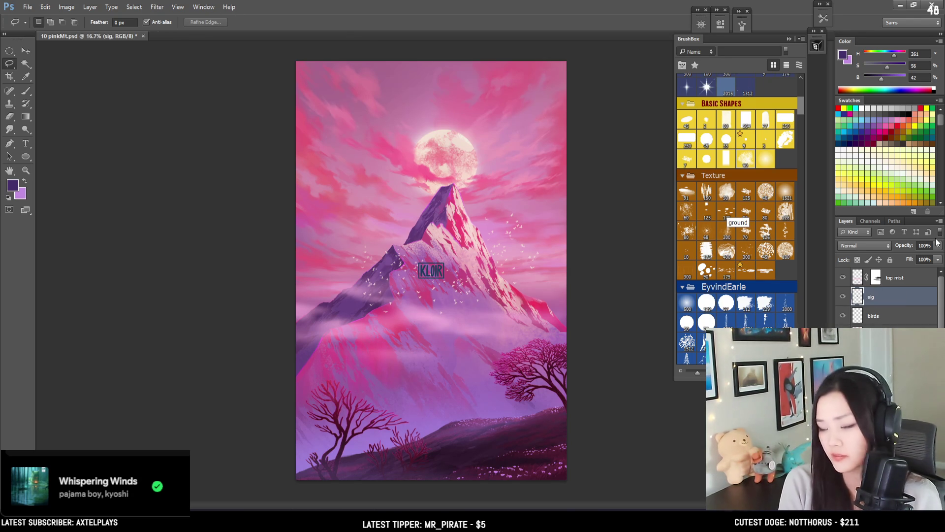
Move the signature to the lower left, just above the tree
key(b)
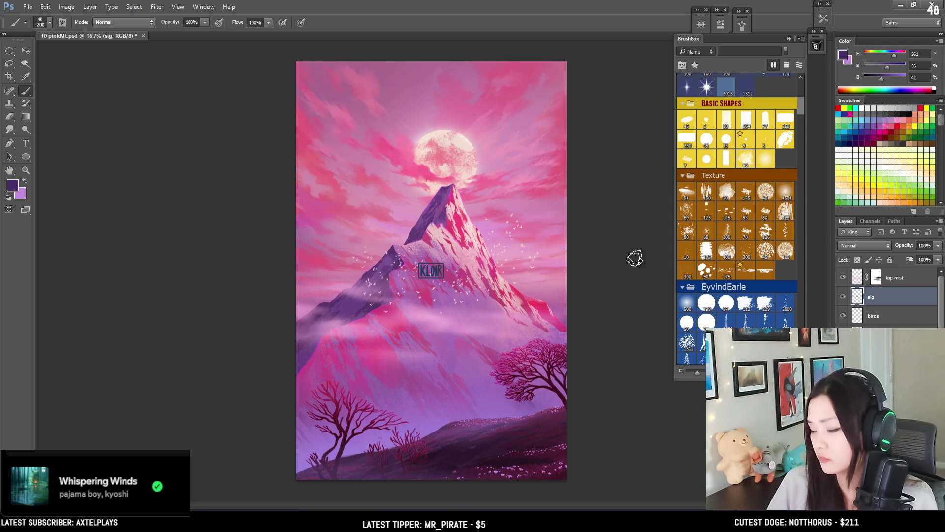
click(688, 303)
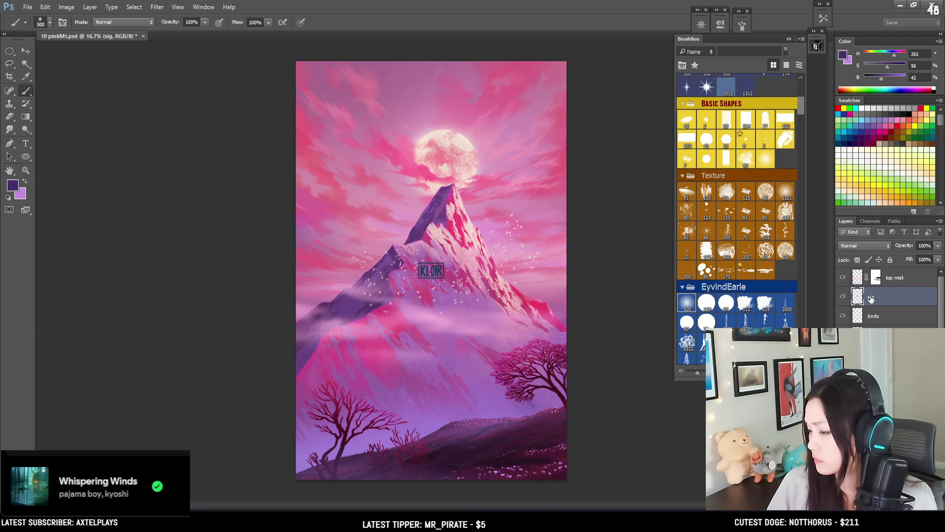
key(v)
mouse_move(387, 270)
mouse_down()
mouse_move(309, 348)
mouse_move(525, 402)
mouse_move(342, 429)
mouse_move(335, 346)
mouse_move(347, 346)
mouse_up()
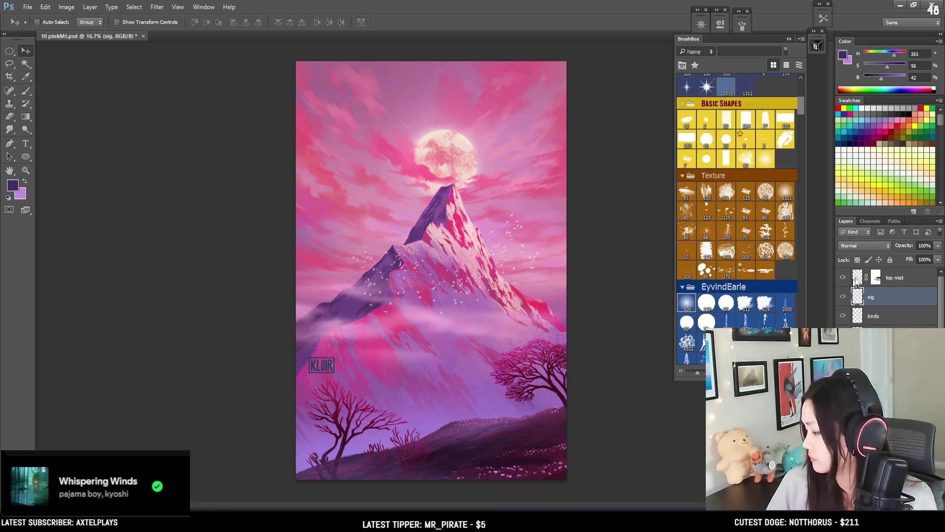
Set the sig layer to 71% opacity and lock its transparency
click(937, 246)
drag(898, 256, 923, 254)
click(858, 260)
Paint over the signature with a sampled pink, brightened and slightly desaturated
key(b)
alt+click(451, 159)
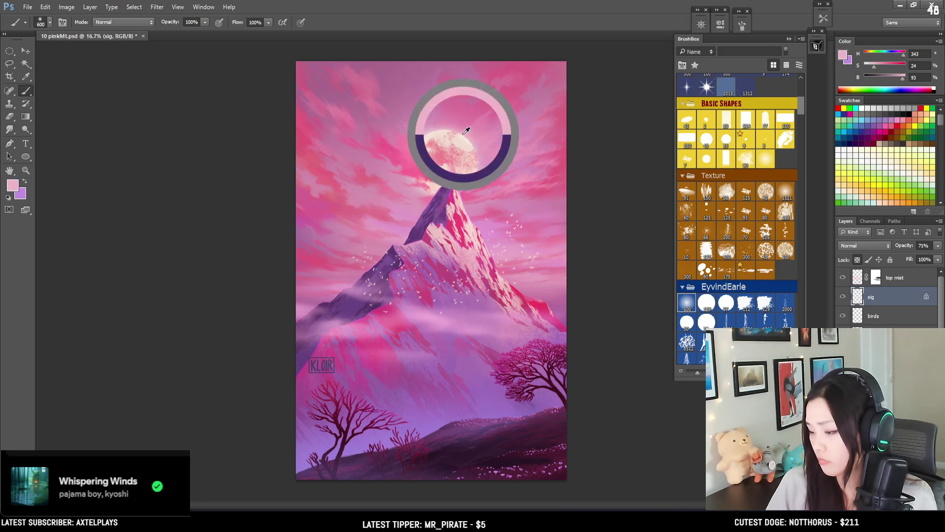
key(bracketright)
alt+click(392, 319)
mouse_move(340, 357)
mouse_down()
mouse_move(338, 370)
mouse_move(345, 323)
mouse_move(360, 344)
mouse_up()
drag(902, 79, 917, 82)
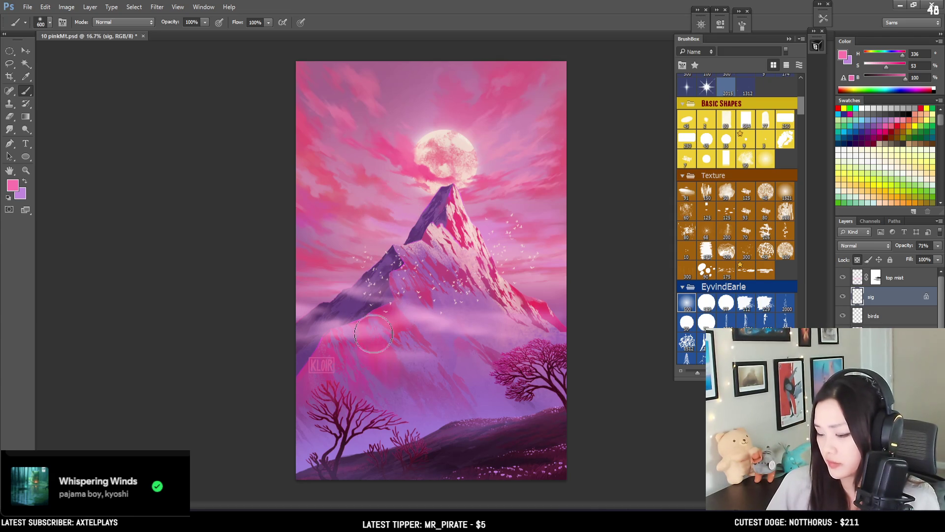
key(bracketleft)
key(bracketleft)
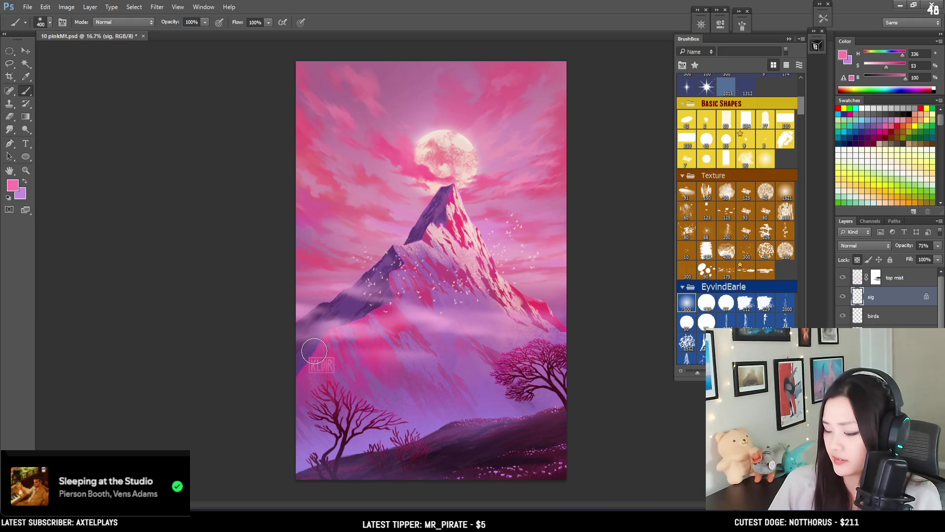
key(bracketright)
key(bracketright)
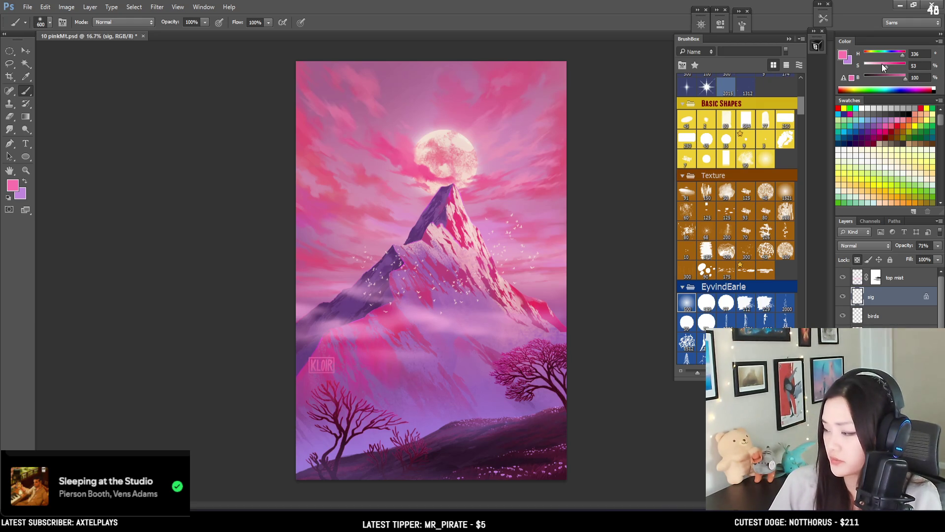
click(879, 68)
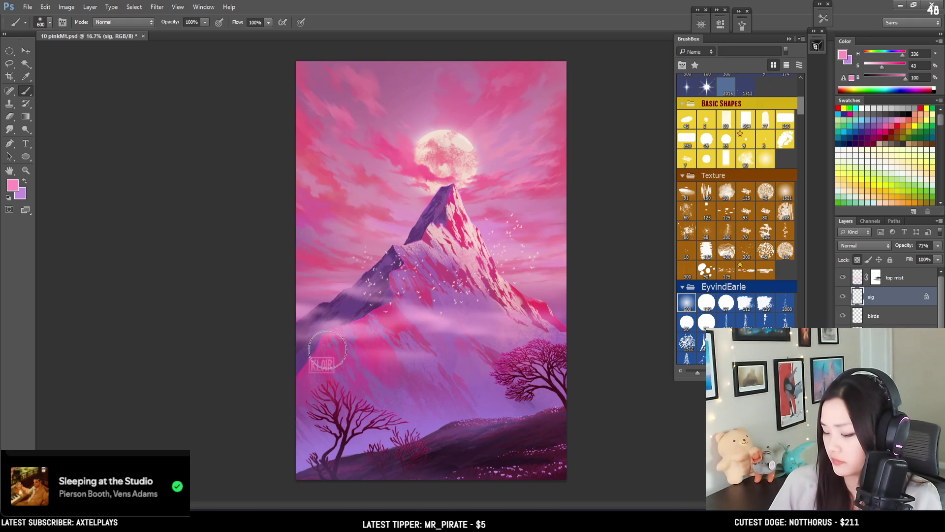
Scale the signature to about 92% and nudge it up slightly
key(ctrl+t)
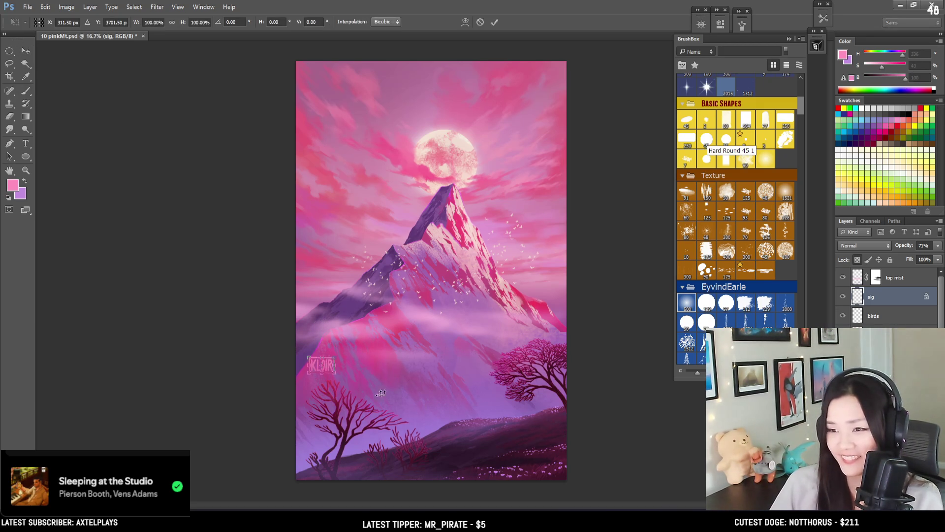
drag(334, 358, 333, 358)
key(Return)
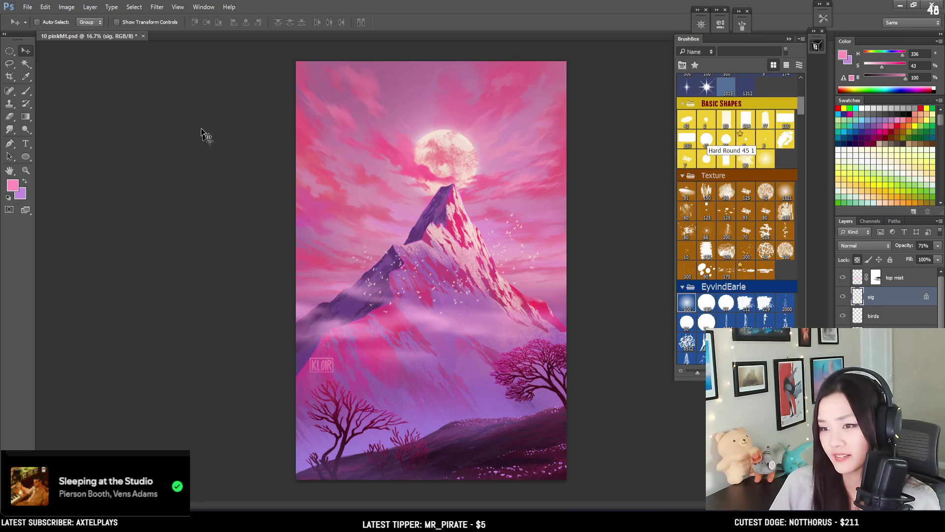
drag(399, 305, 399, 301)
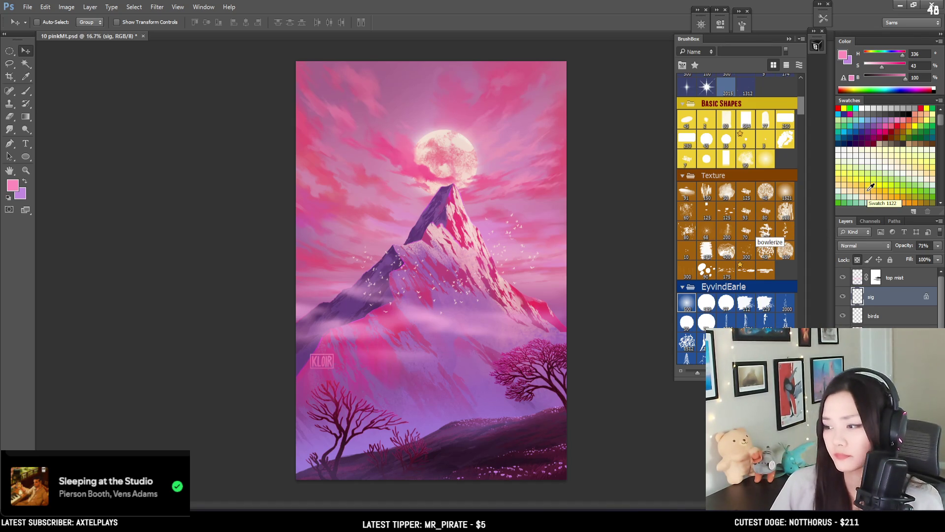
Fade the signature to 53% opacity and inspect the mountain up close
click(938, 247)
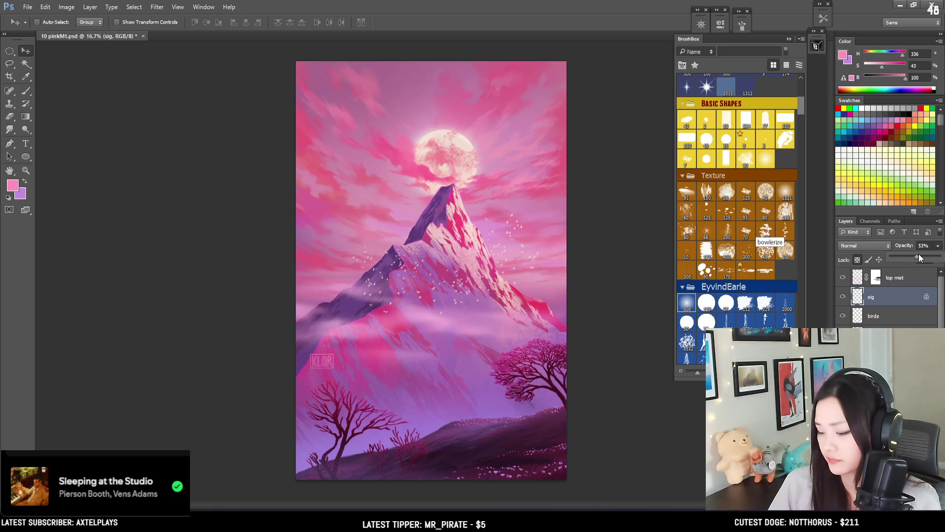
click(155, 211)
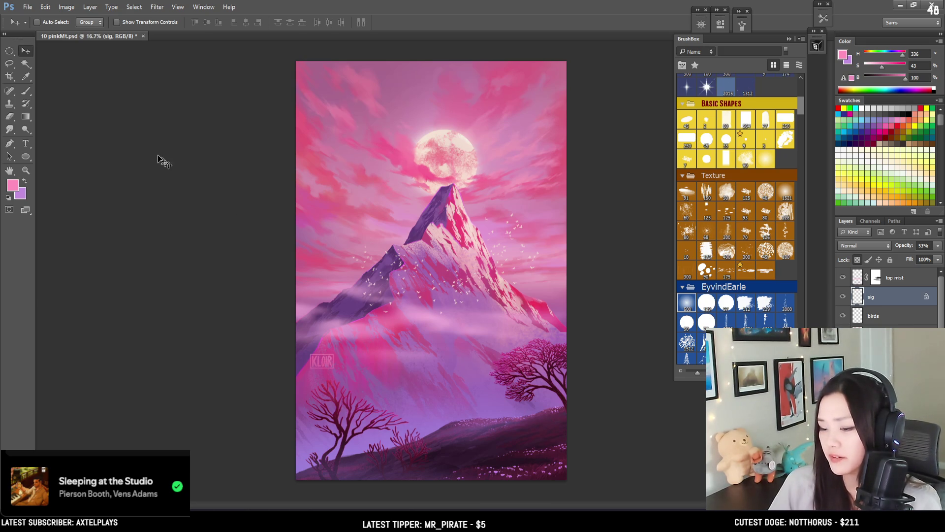
click(10, 52)
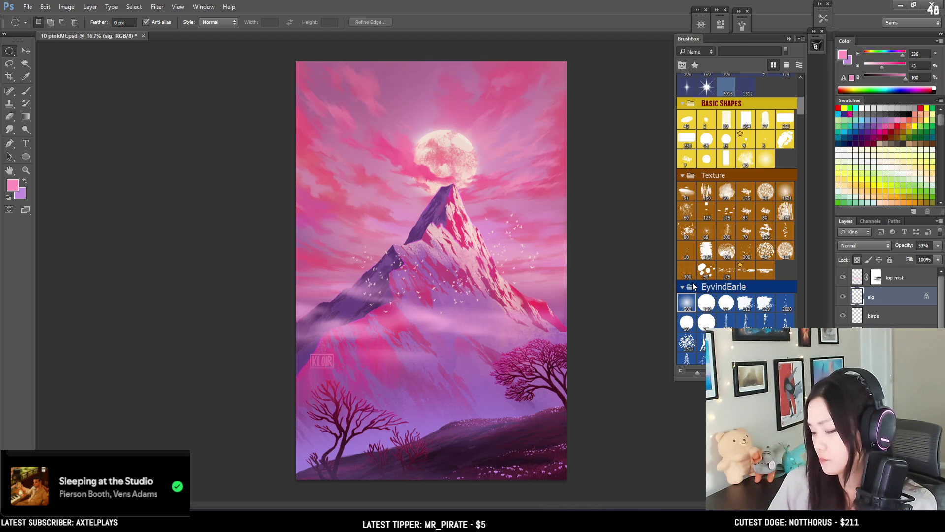
key(ctrl+plus)
drag(578, 232, 555, 277)
key(ctrl+plus)
mouse_move(500, 140)
mouse_down()
mouse_move(426, 166)
mouse_move(404, 296)
mouse_move(434, 325)
mouse_move(388, 268)
mouse_up()
key(ctrl+minus)
key(ctrl+minus)
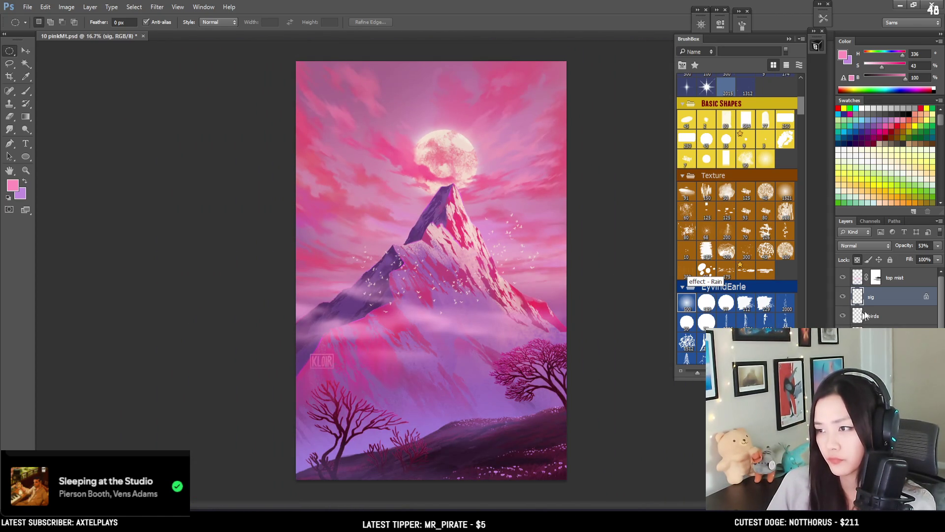
Select the top mist layer and save 10 pinkMt.psd
click(904, 279)
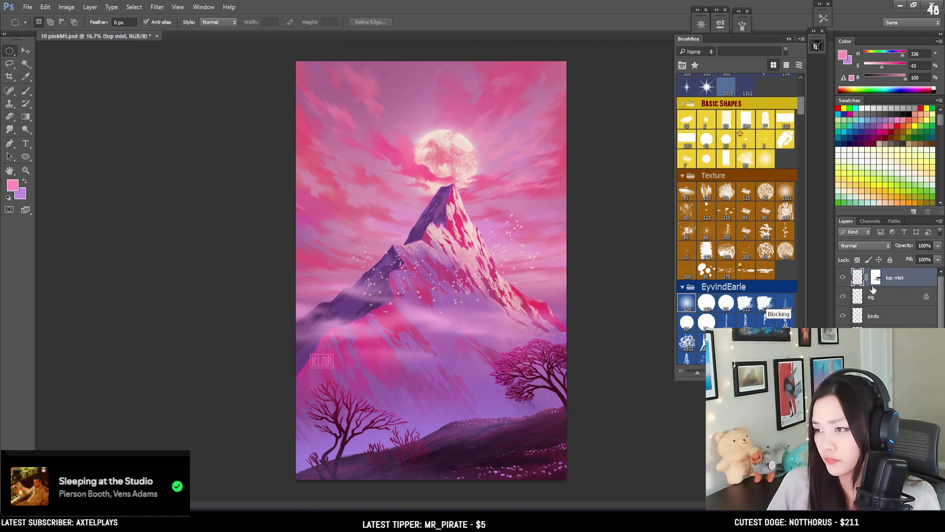
key(ctrl+s)
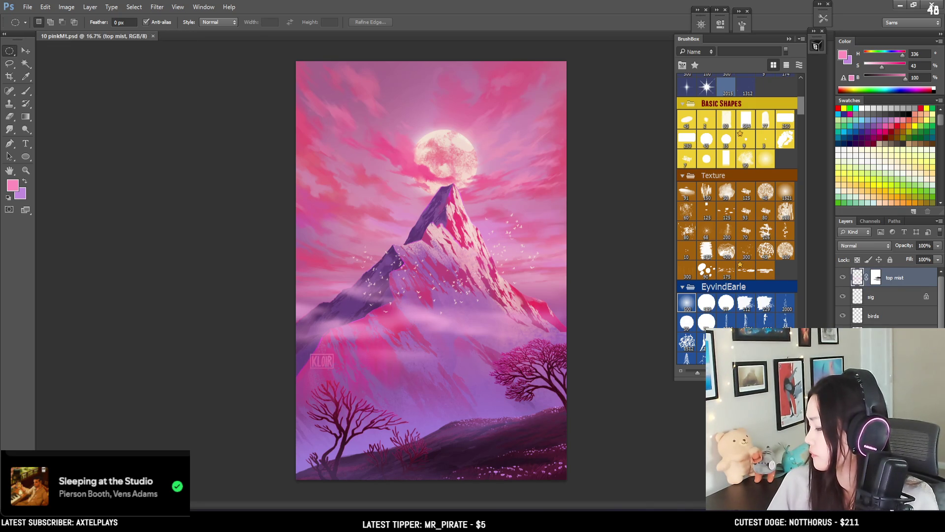
click(892, 505)
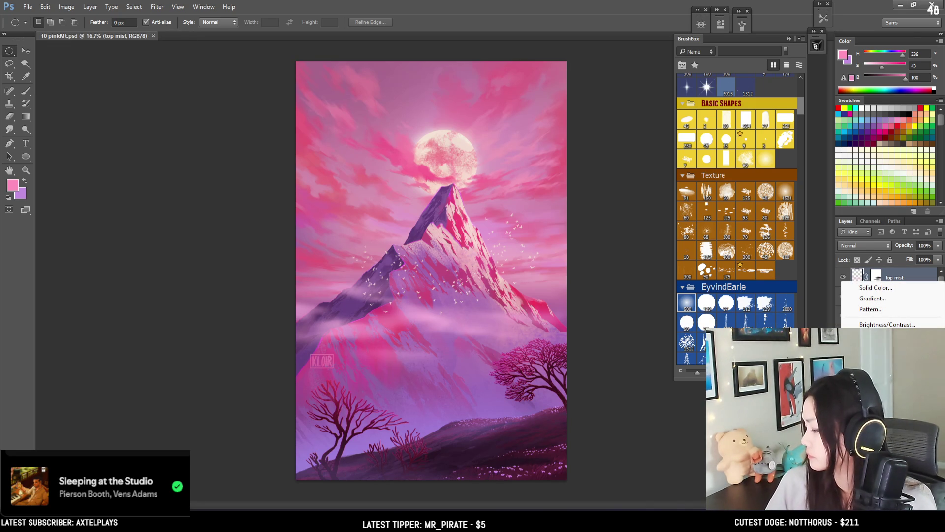
Add a Curves adjustment with points darkening the shadows and midtones and adjusting highlights
click(874, 345)
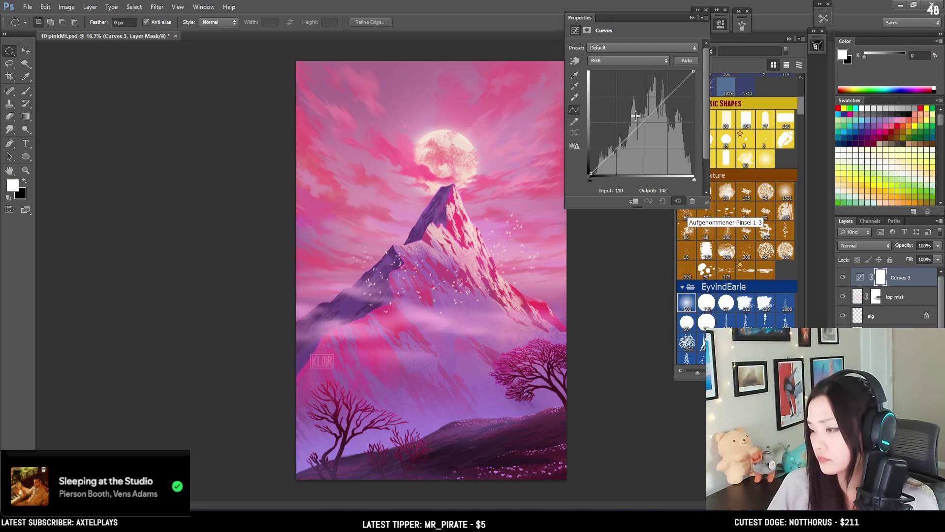
drag(614, 148, 612, 159)
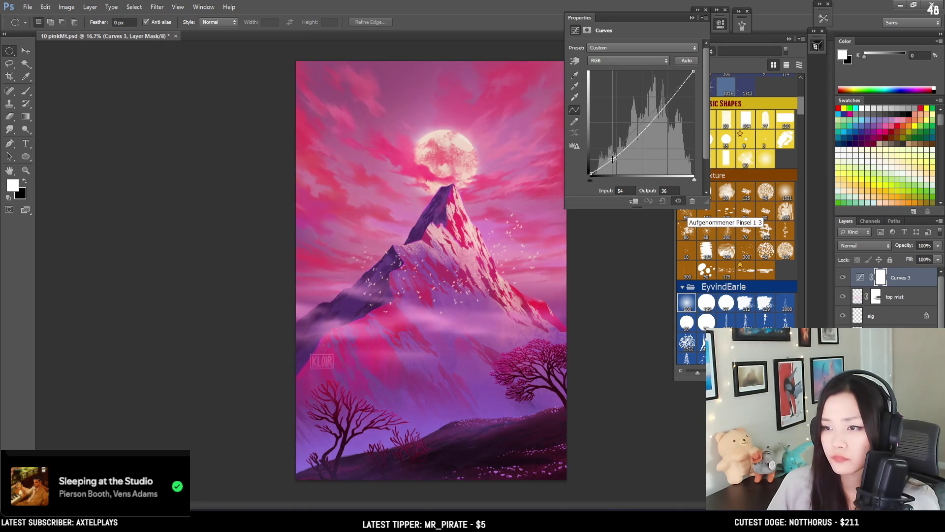
drag(612, 158, 604, 166)
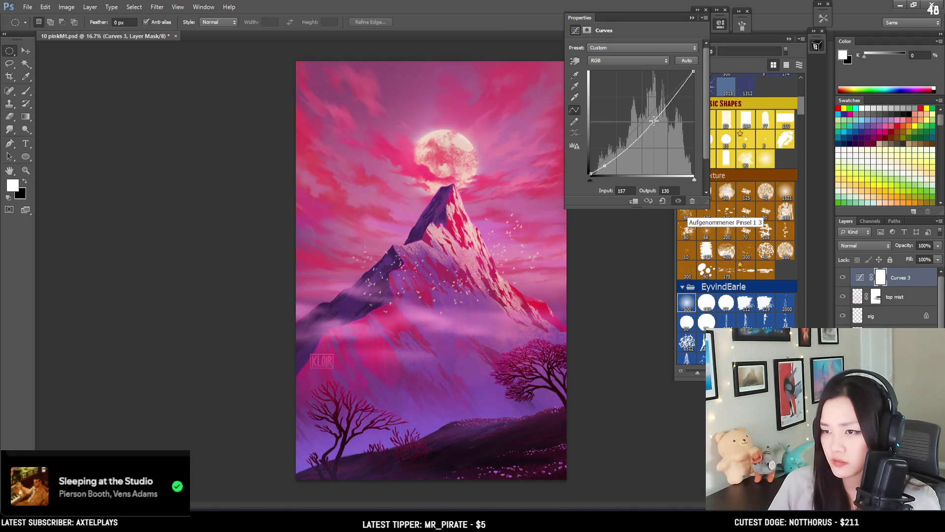
drag(651, 119, 652, 126)
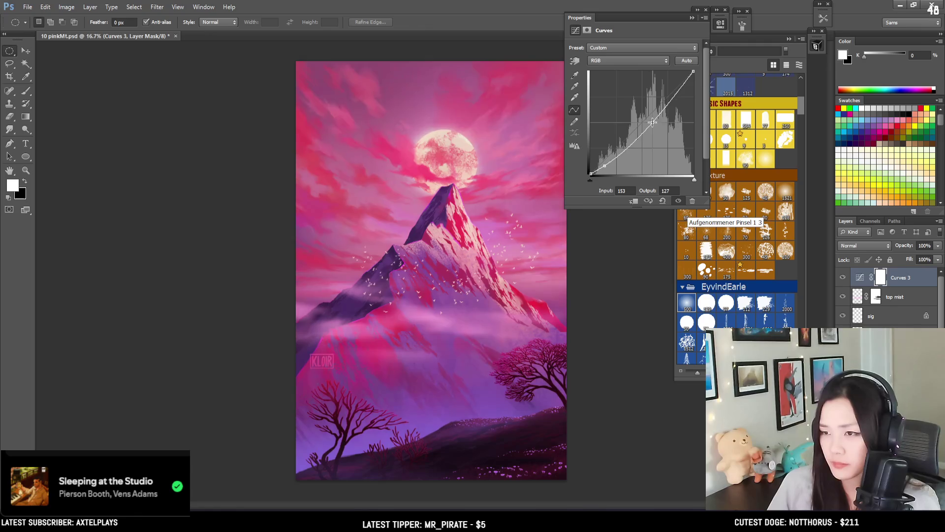
mouse_move(684, 88)
mouse_down()
mouse_move(680, 71)
mouse_move(688, 93)
mouse_up()
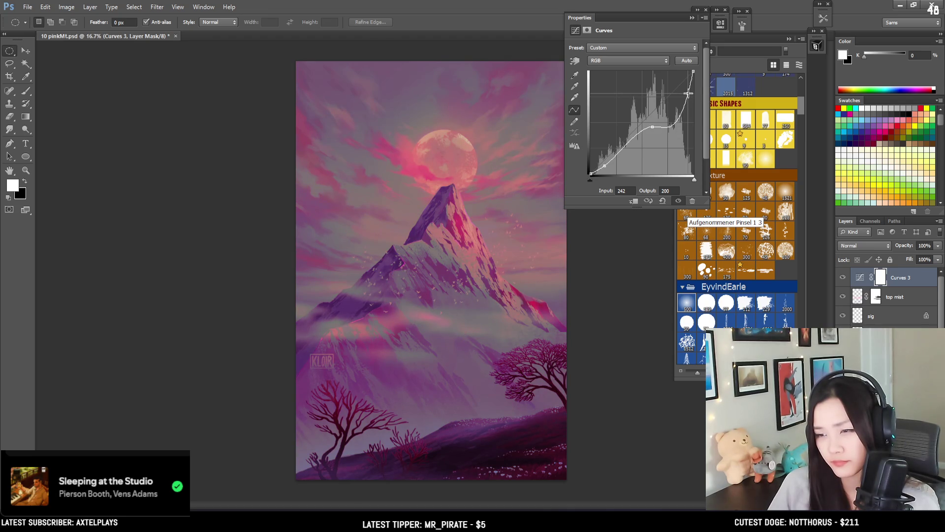
drag(688, 93, 684, 103)
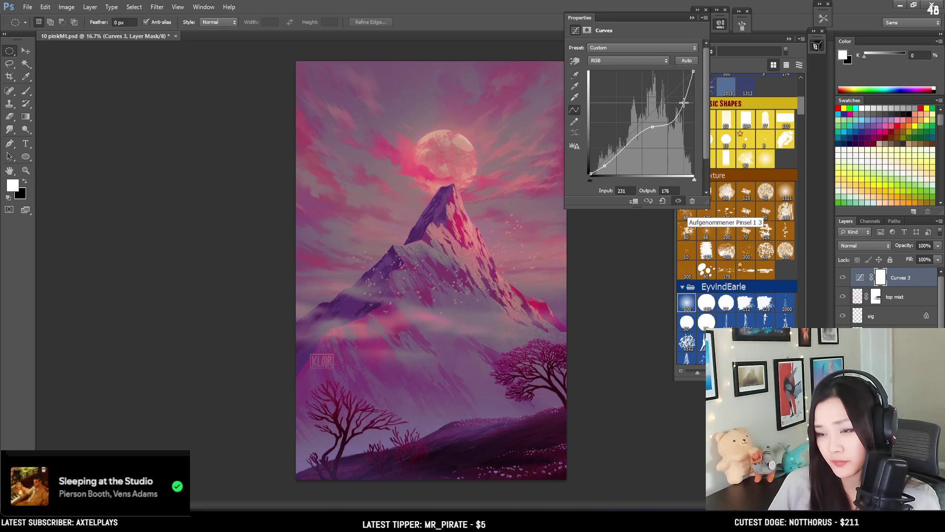
mouse_move(684, 103)
mouse_down()
mouse_move(680, 119)
mouse_move(673, 107)
mouse_move(683, 68)
mouse_up()
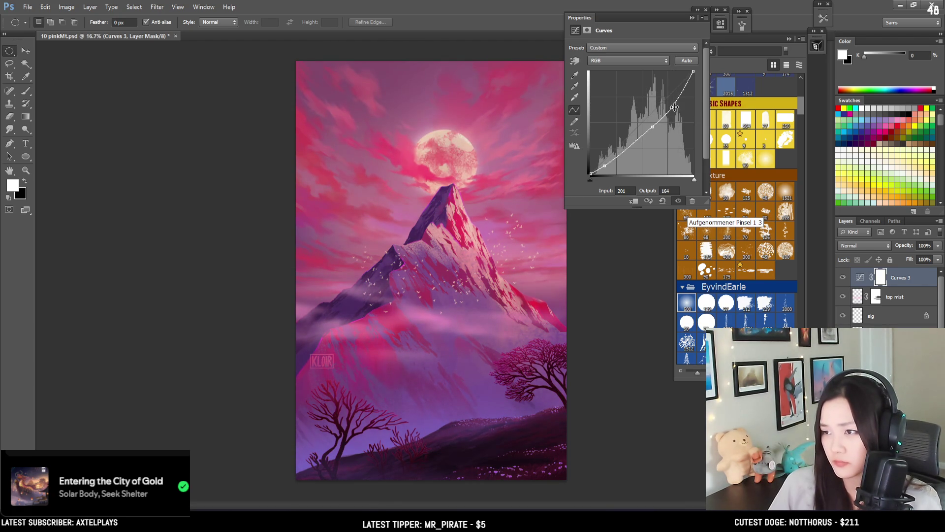
drag(654, 126, 654, 119)
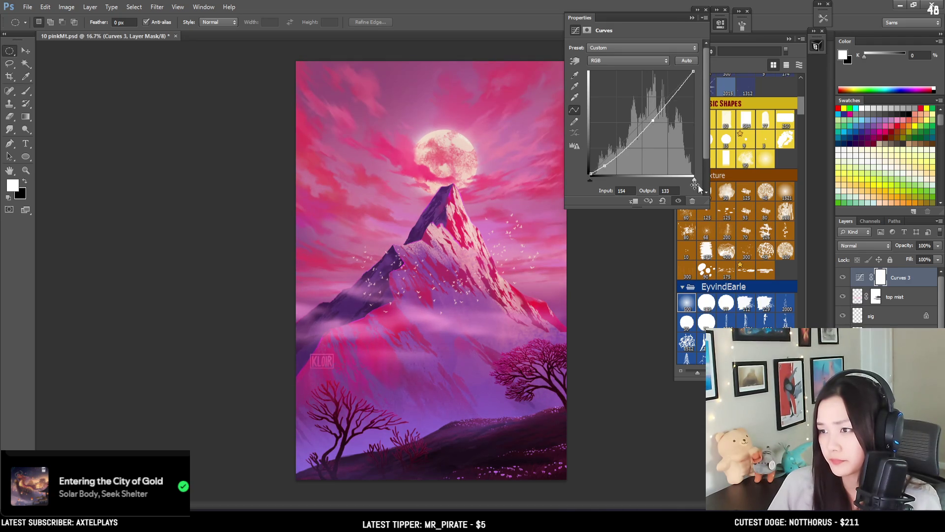
Toggle Curves 3 on and off to compare, then close its properties
click(678, 201)
click(679, 202)
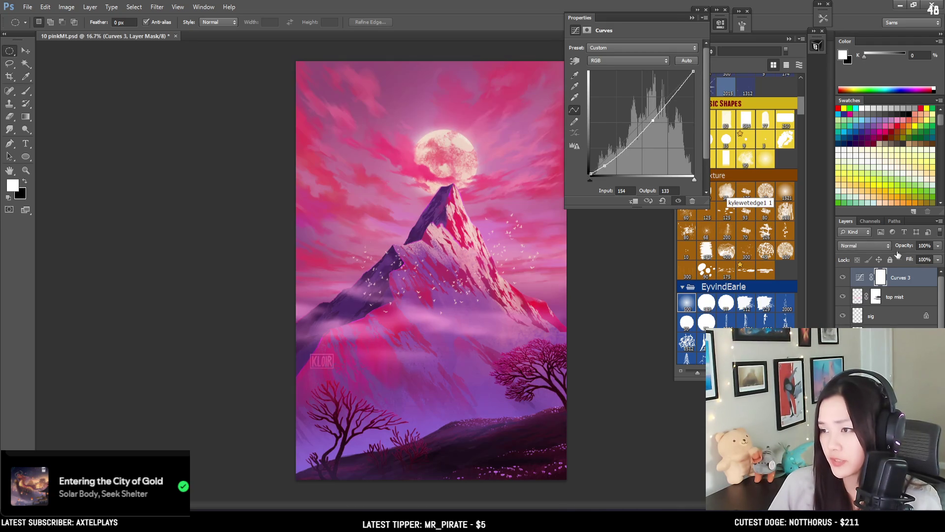
click(678, 201)
click(679, 201)
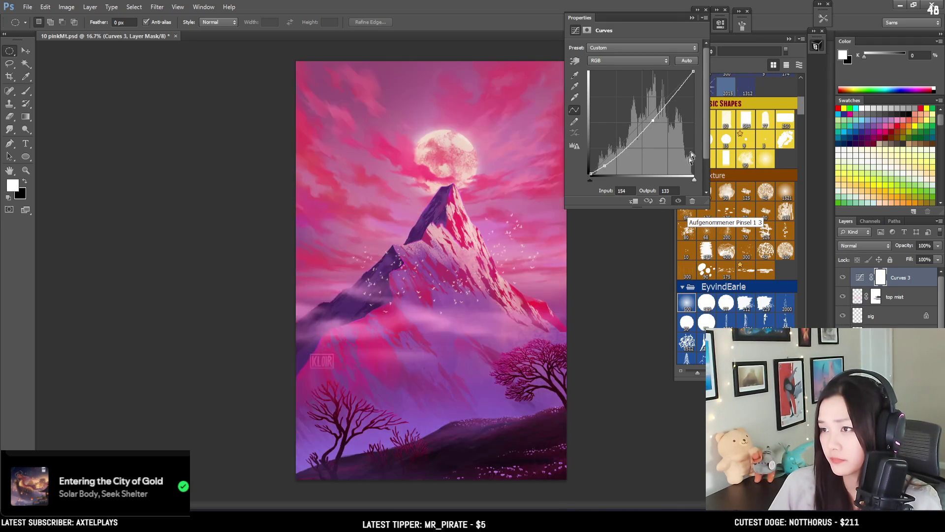
click(721, 23)
Fill the Curves 3 mask with black to hide the deepening everywhere
key(b)
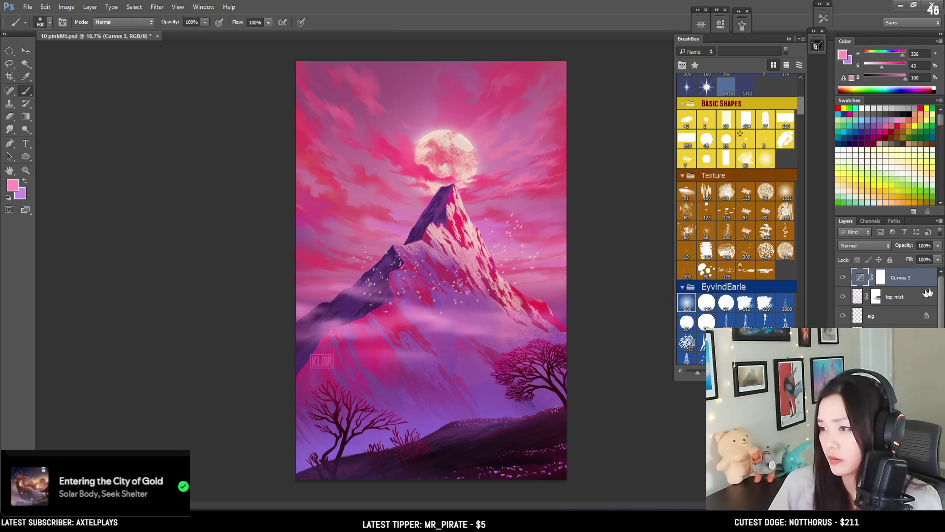
key(x)
drag(380, 380, 509, 373)
key(ctrl+z)
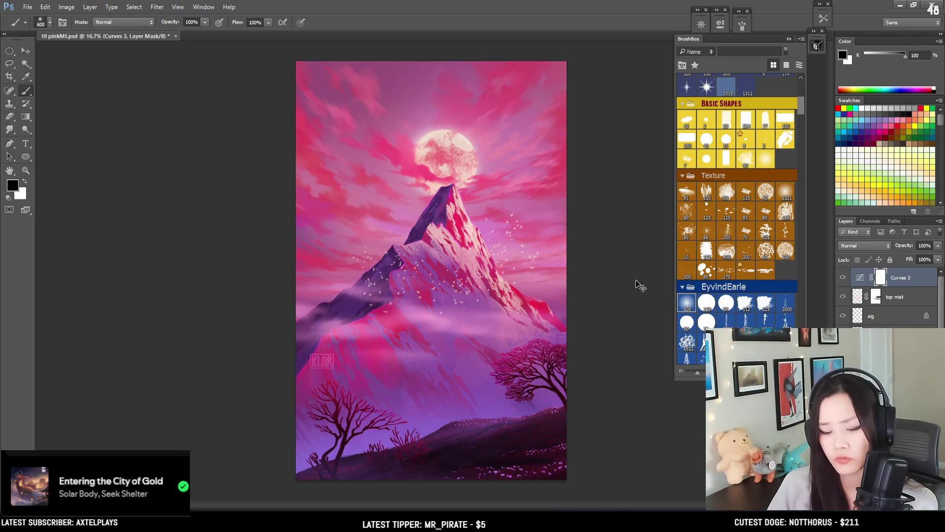
key(ctrl+i)
Paint white with a 1700 px brush to reveal the deepening on the right tree and upper sky
key(bracketright)
key(bracketright)
key(bracketright)
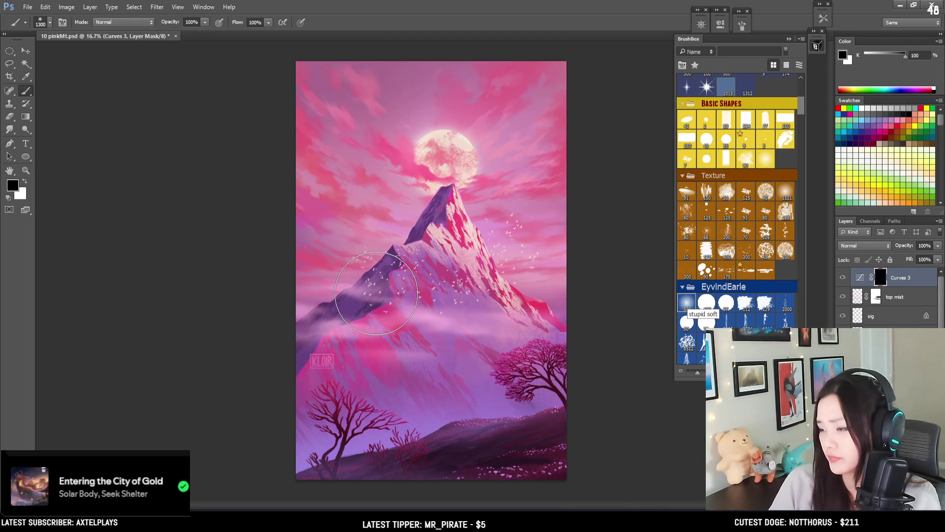
key(bracketright)
key(bracketright)
key(bracketright)
key(x)
key(bracketright)
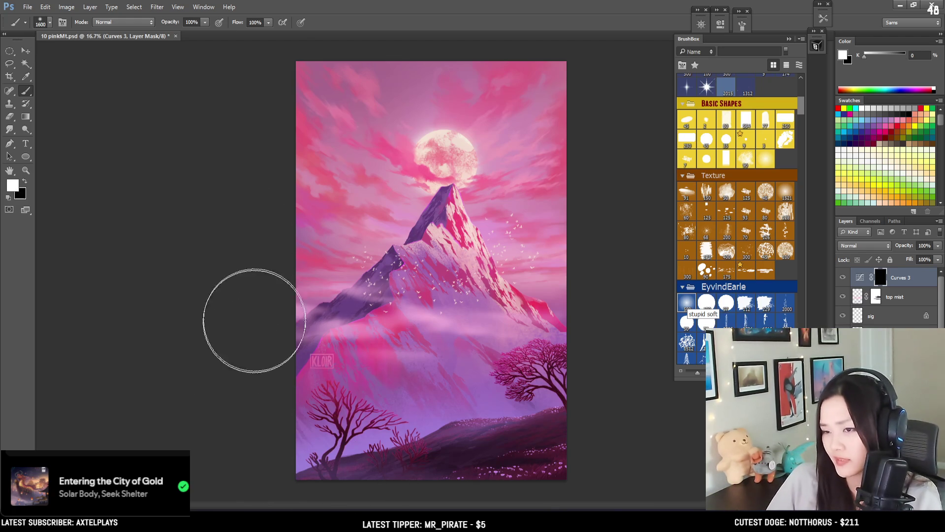
drag(253, 317, 549, 454)
key(ctrl+z)
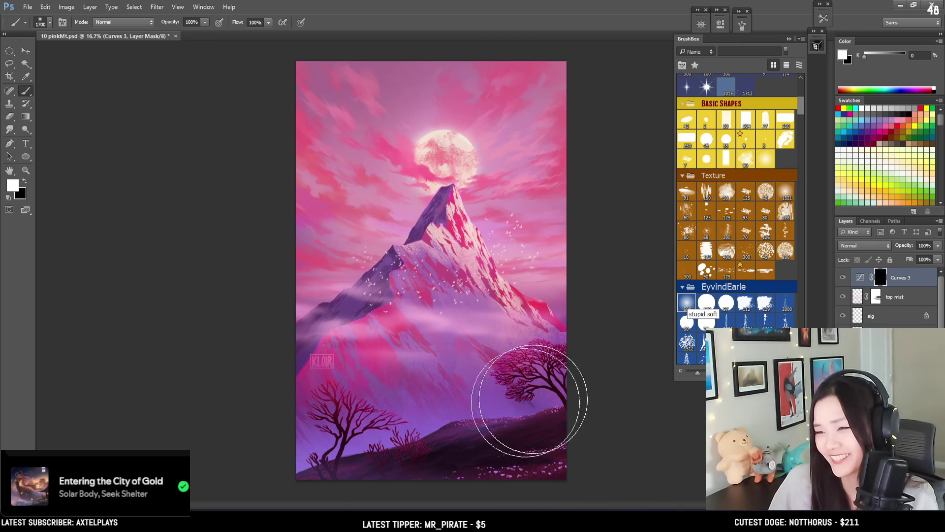
drag(555, 375, 507, 390)
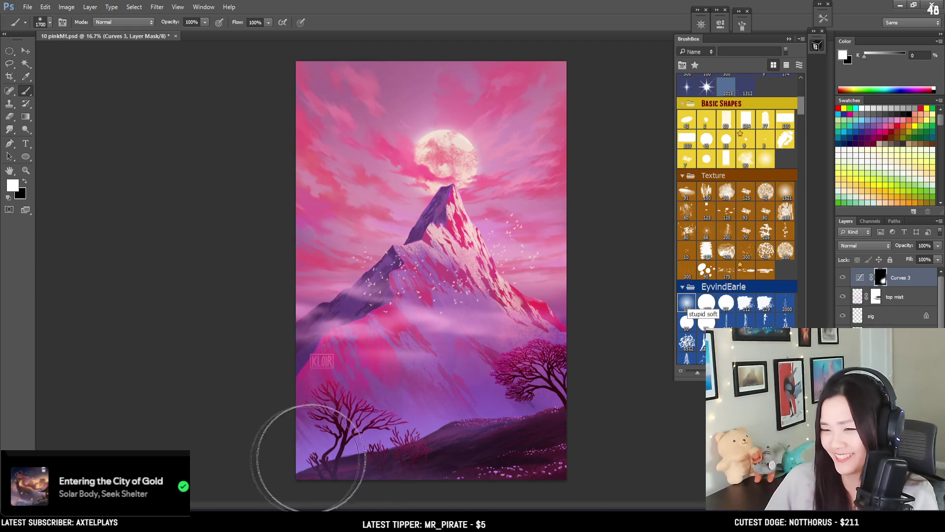
drag(274, 292, 399, 206)
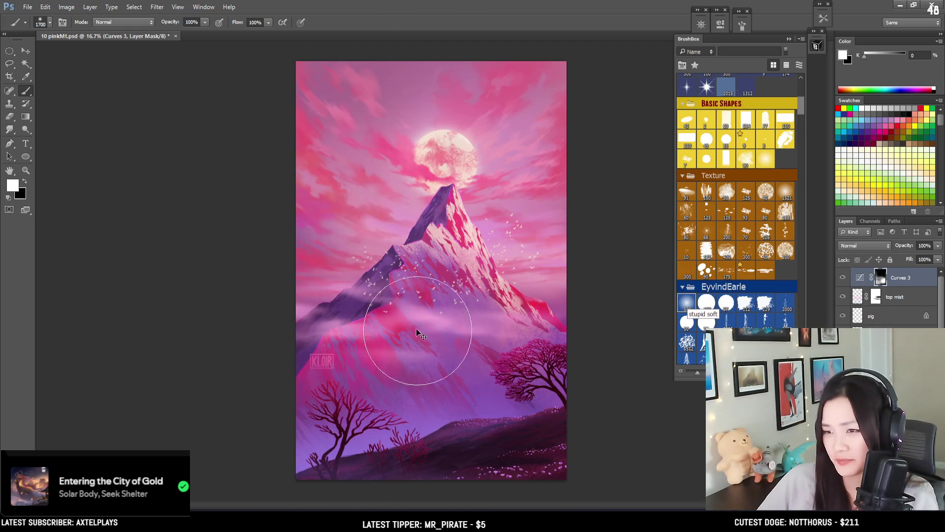
Touch up the mask around the right-hand tree, shrinking the brush to 1100 px
key(bracketright)
key(bracketright)
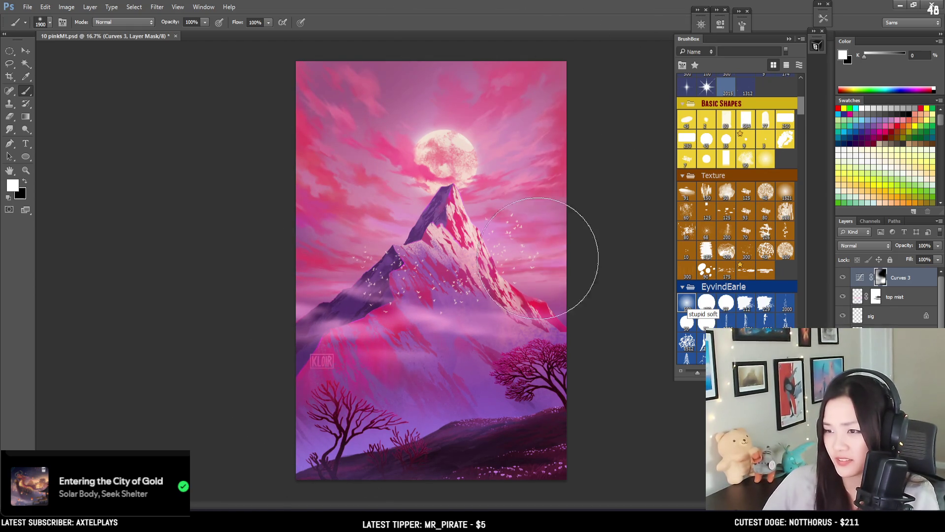
key(x)
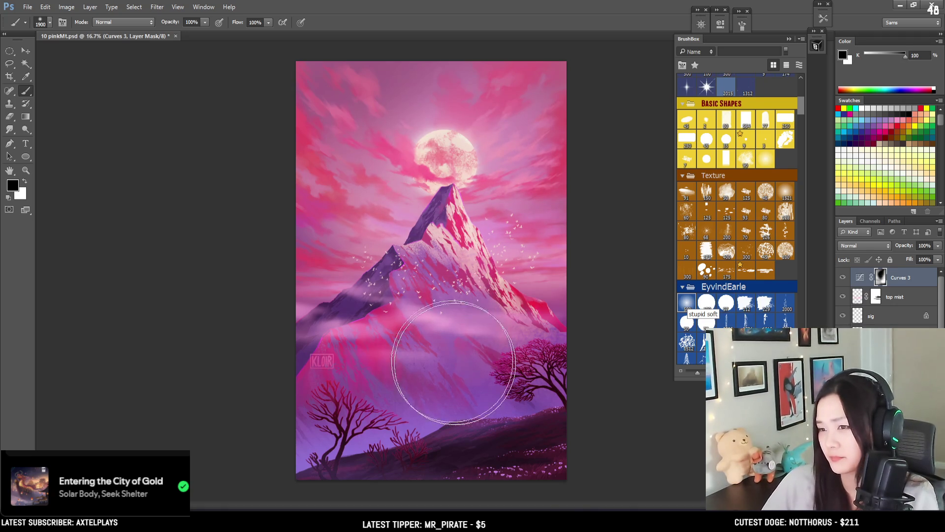
key(x)
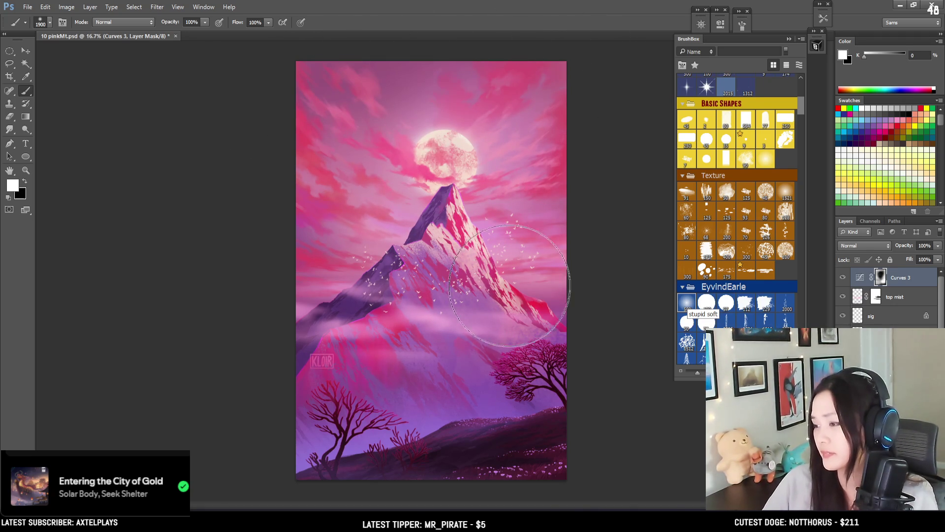
key(x)
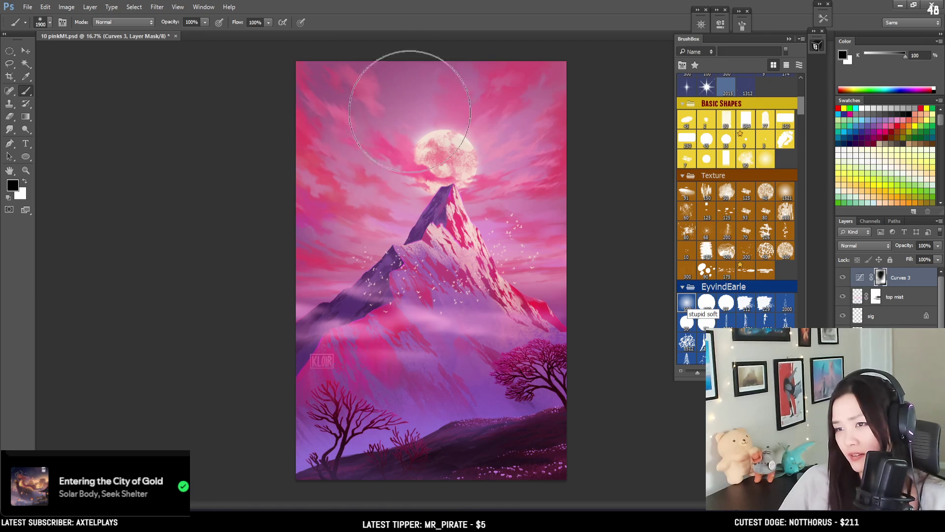
key(x)
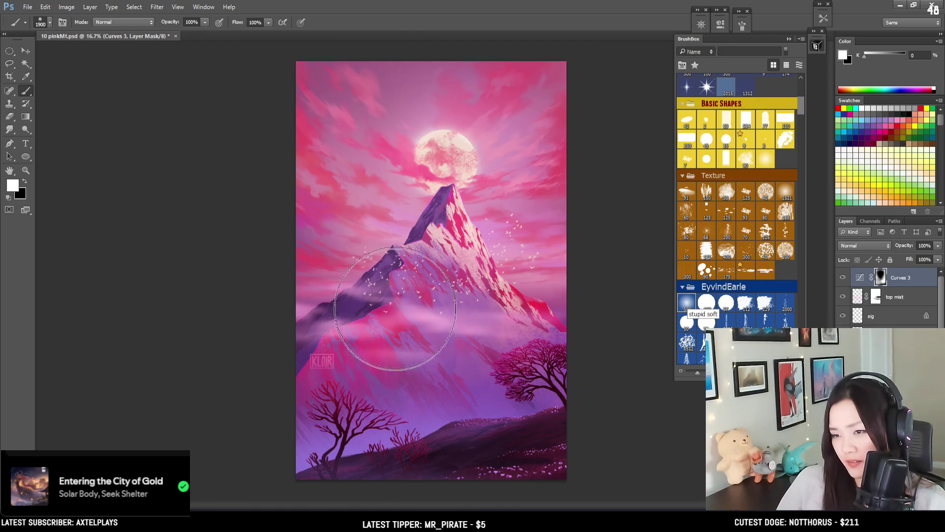
key(bracketleft)
key(bracketleft)
key(x)
key(bracketleft)
key(bracketleft)
key(bracketleft)
drag(490, 437, 513, 428)
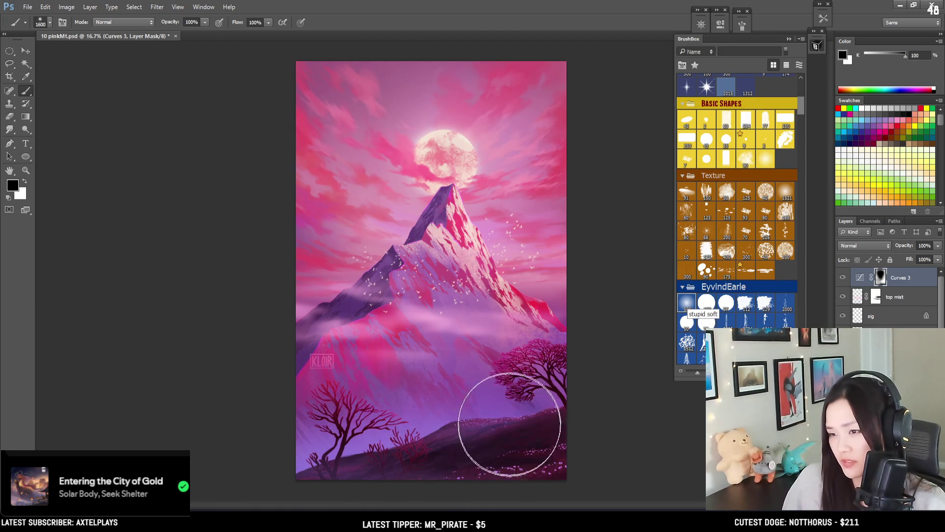
key(bracketleft)
key(bracketleft)
key(bracketleft)
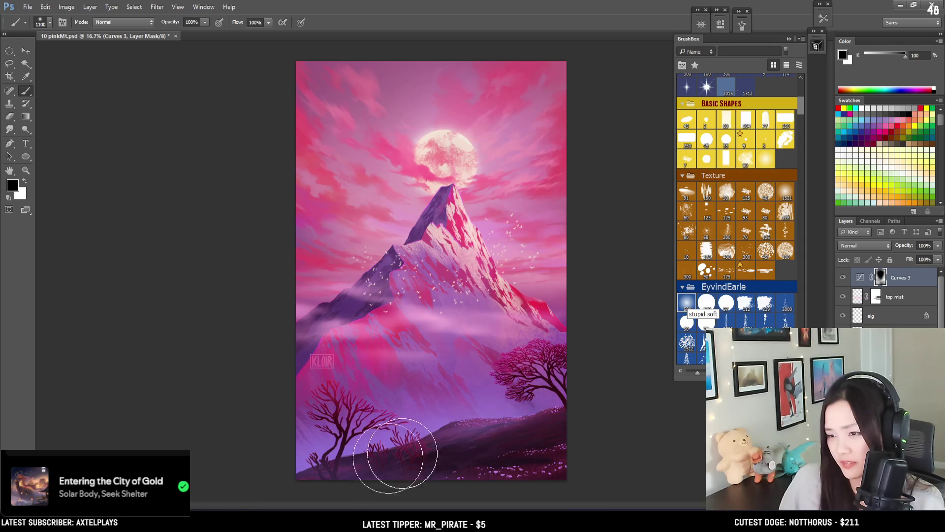
key(x)
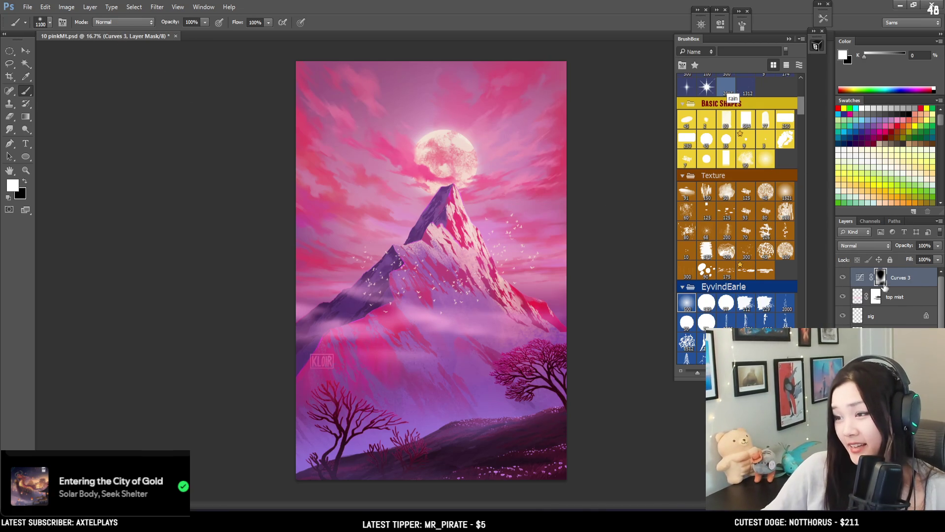
With a 1000 px brush, reveal the Curves 3 deepening on the moon, alternating black and white
key(x)
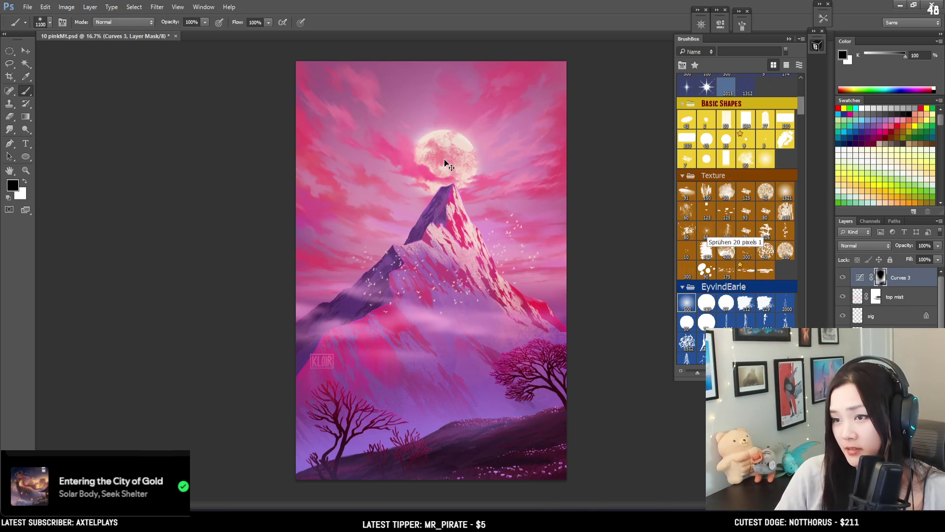
key(x)
key(bracketleft)
key(bracketleft)
key(bracketleft)
key(bracketleft)
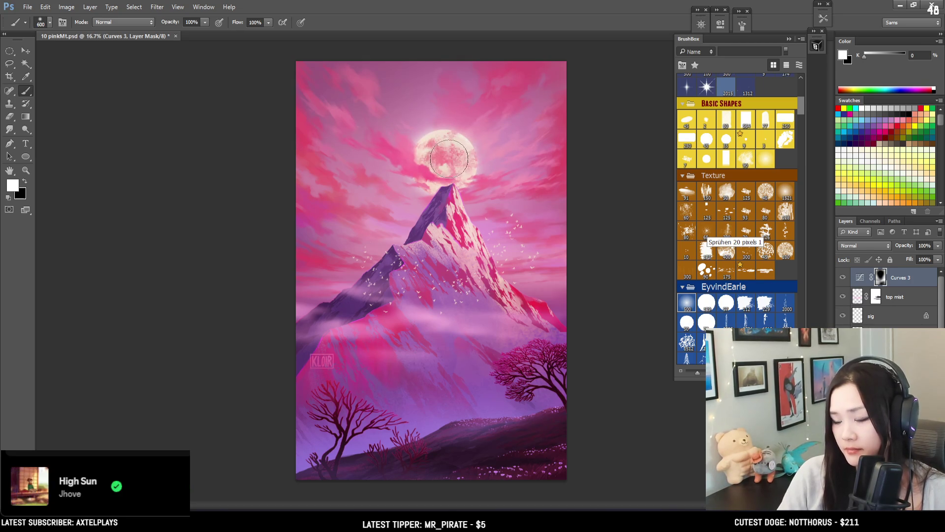
key(x)
click(438, 148)
key(x)
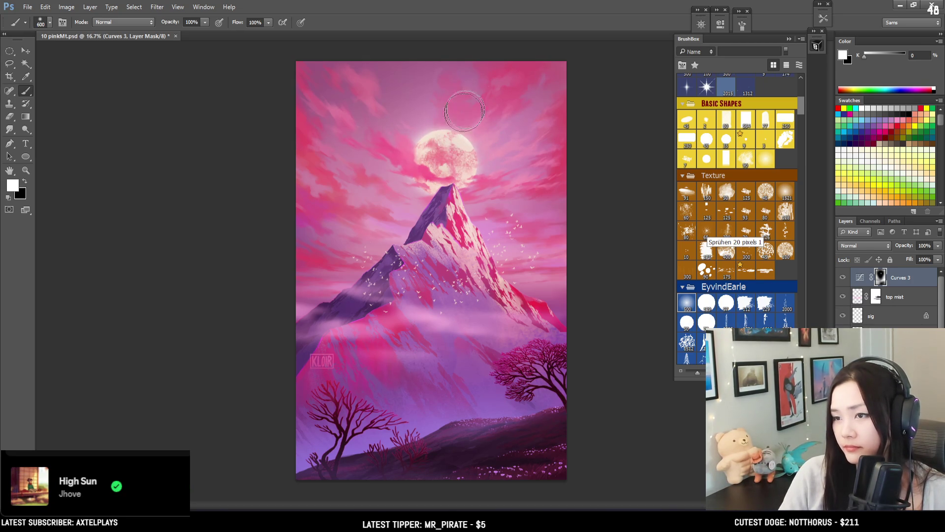
key(x)
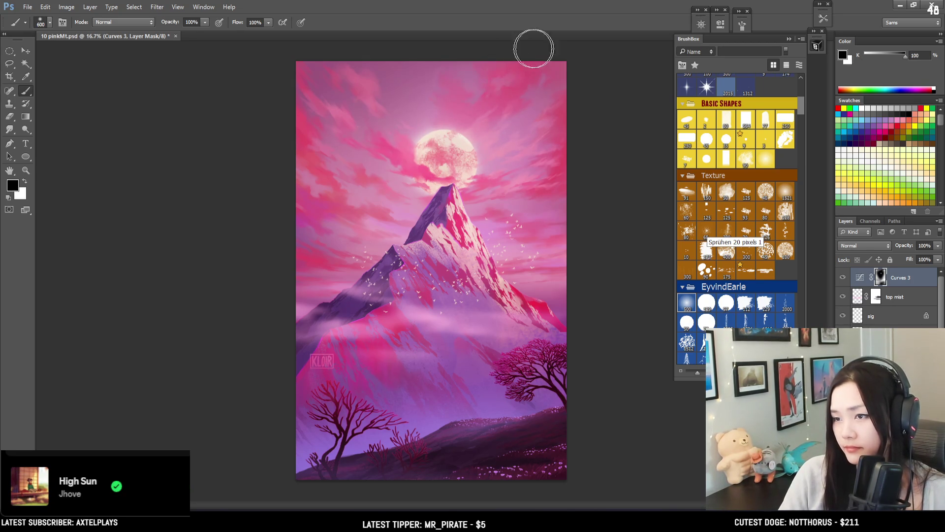
key(x)
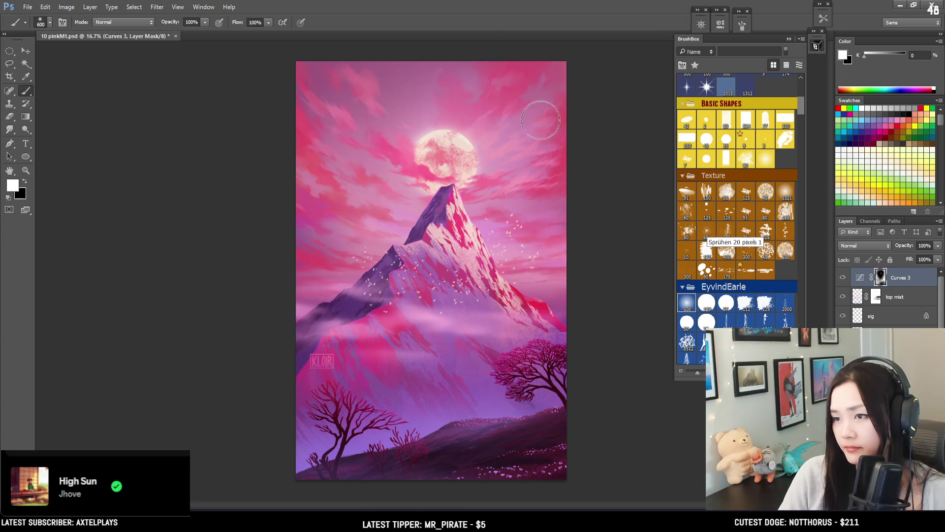
key(x)
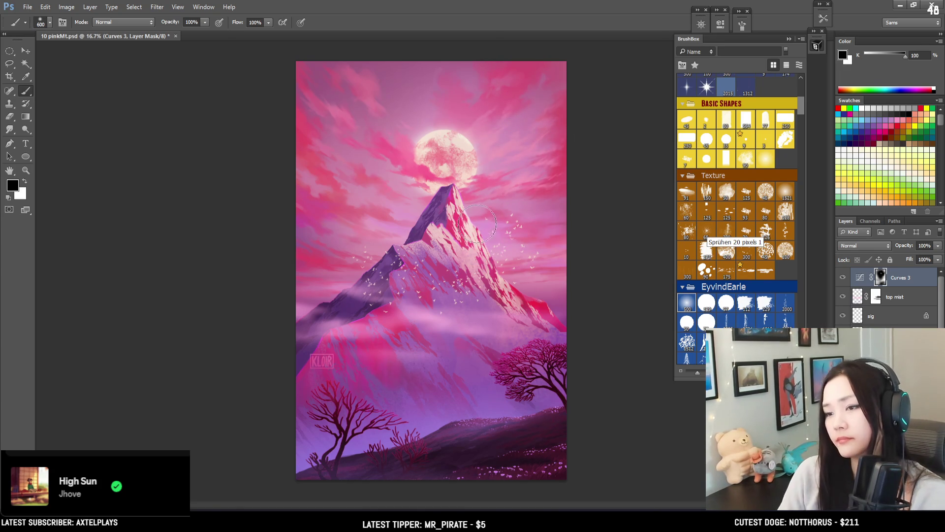
Keep painting the mask in and out around the moon and peak, growing the brush to 1000 px
key(ctrl+minus)
key(ctrl+minus)
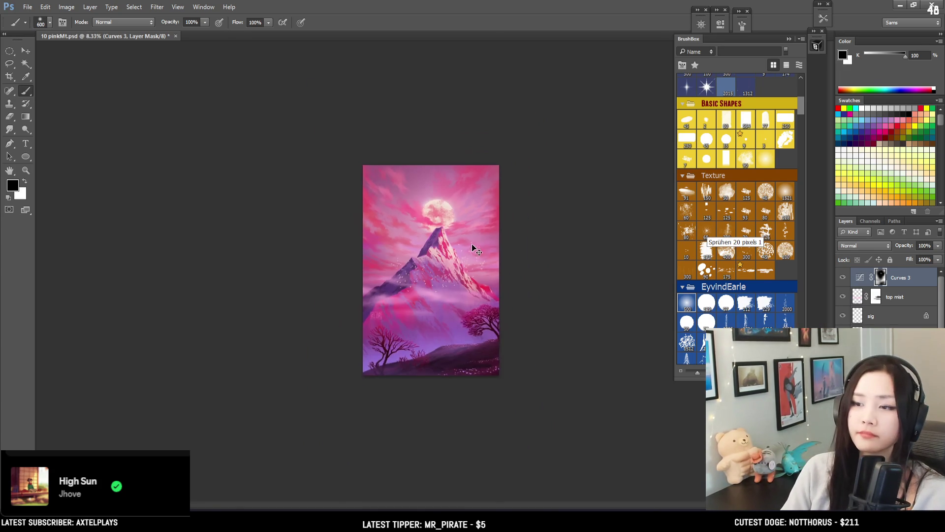
key(ctrl+plus)
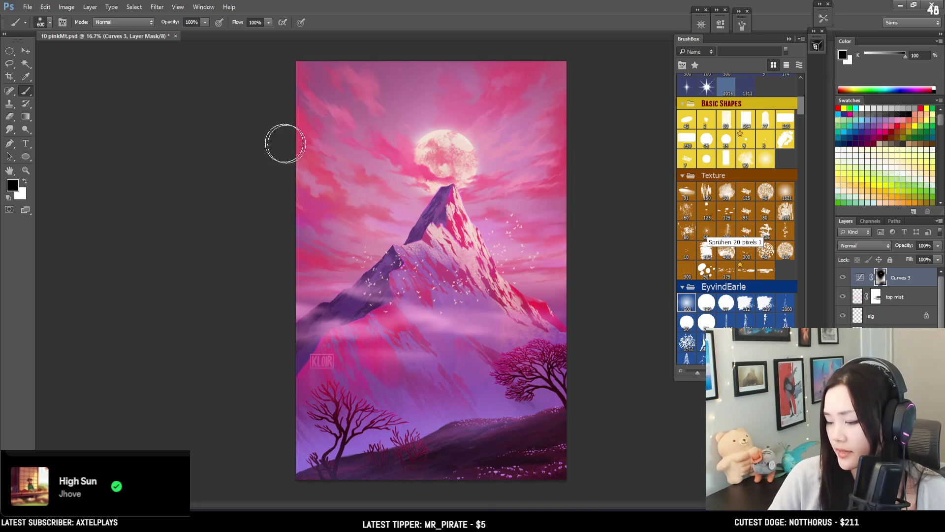
key(x)
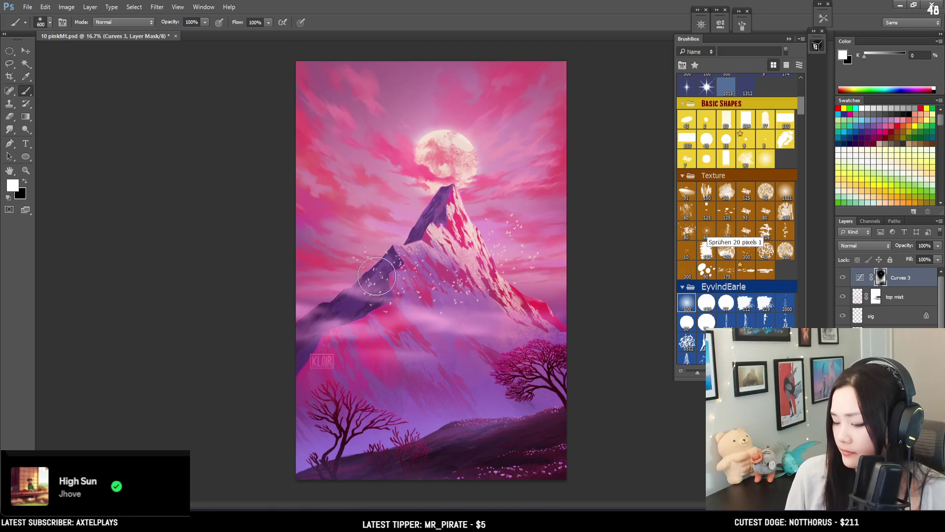
key(bracketright)
key(x)
key(bracketright)
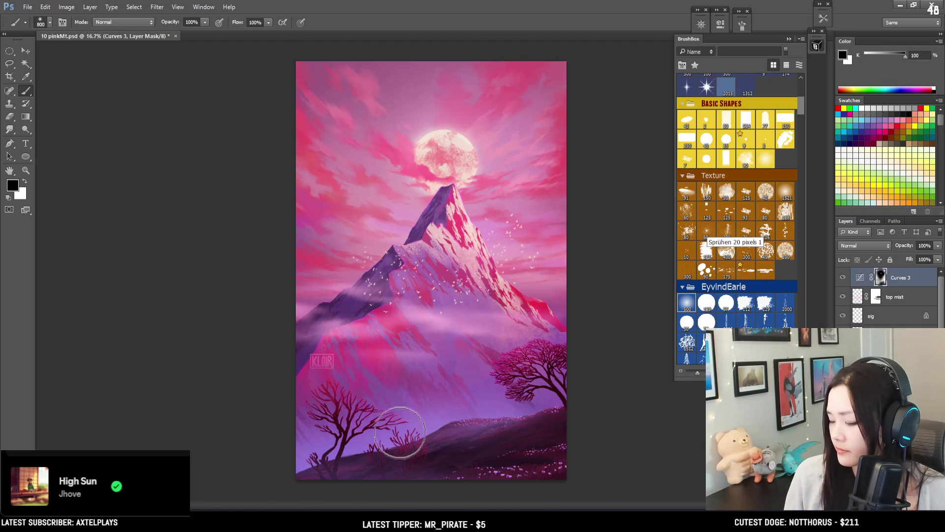
key(x)
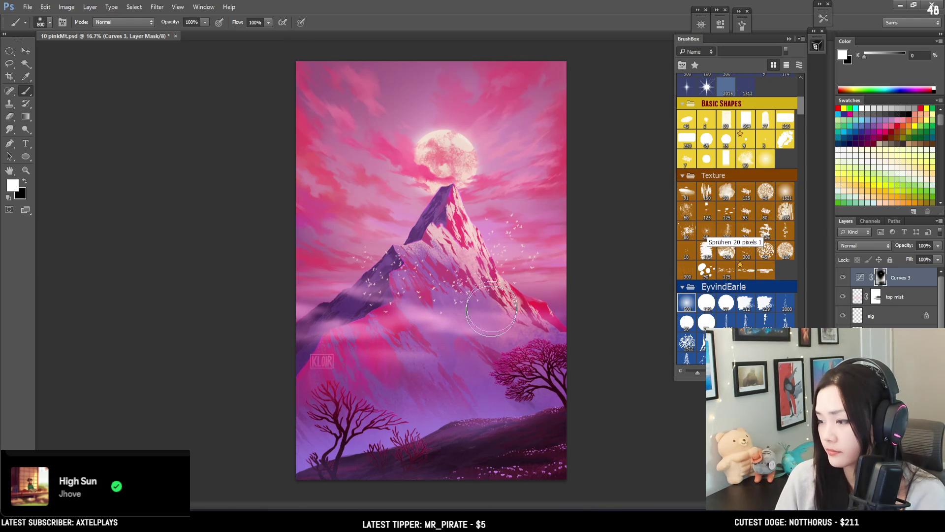
key(ctrl+plus)
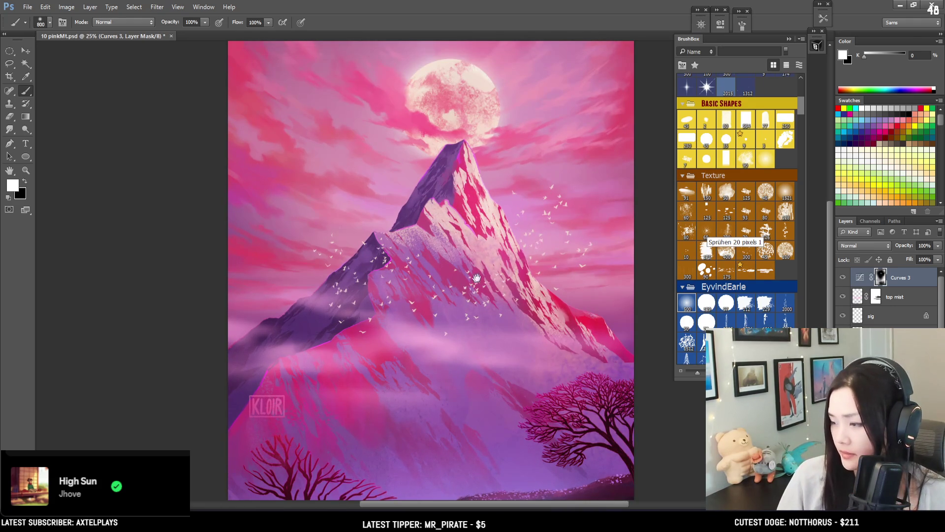
mouse_move(540, 250)
mouse_down()
mouse_move(429, 243)
mouse_move(429, 317)
mouse_move(452, 347)
mouse_up()
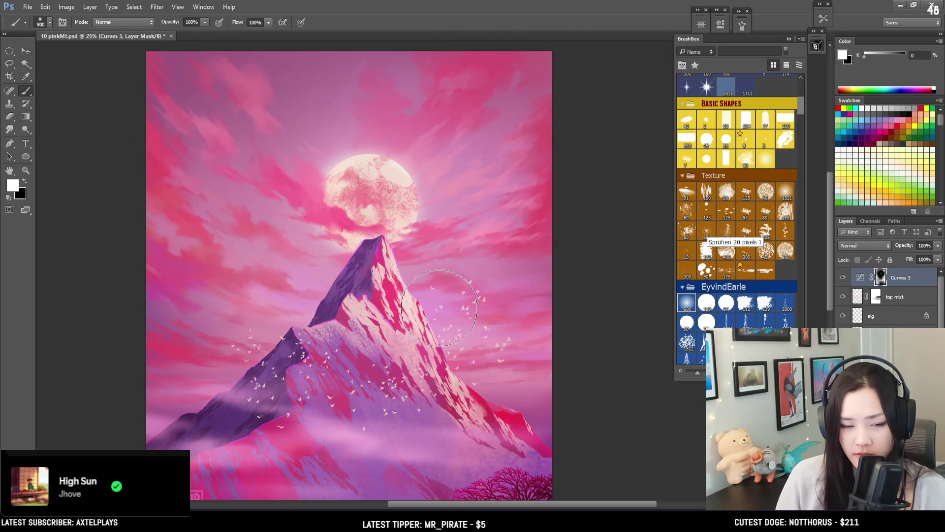
key(bracketright)
key(bracketright)
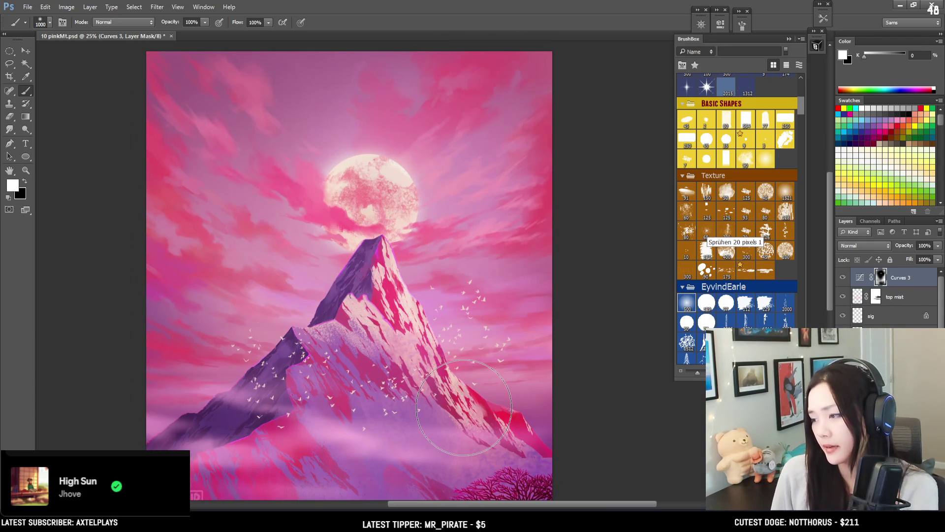
key(ctrl+minus)
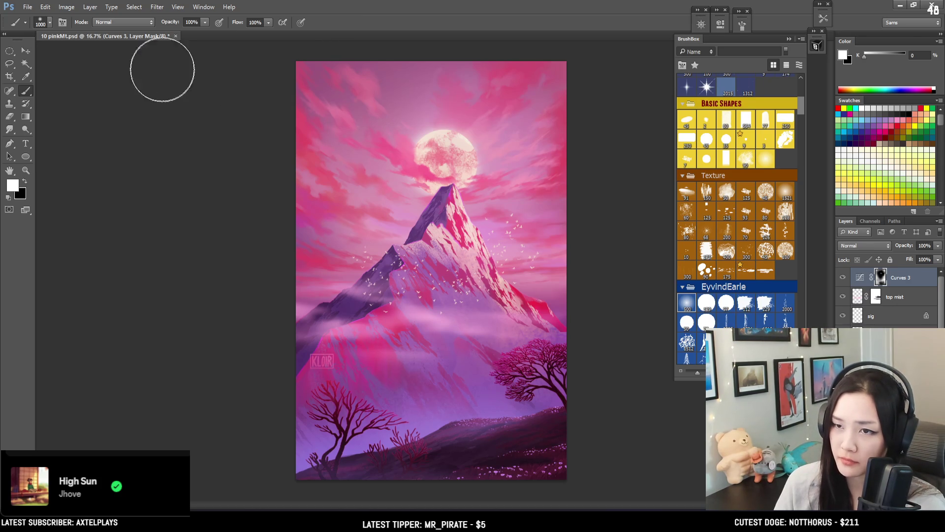
key(ctrl+minus)
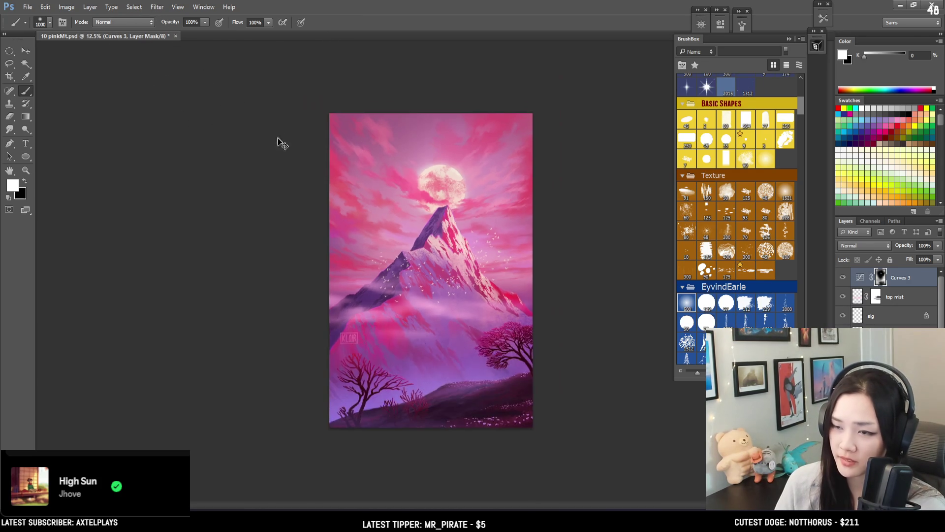
key(ctrl+plus)
key(ctrl+plus)
key(ctrl+plus)
mouse_move(190, 185)
mouse_down()
mouse_move(198, 139)
mouse_move(176, 96)
mouse_up()
key(ctrl+minus)
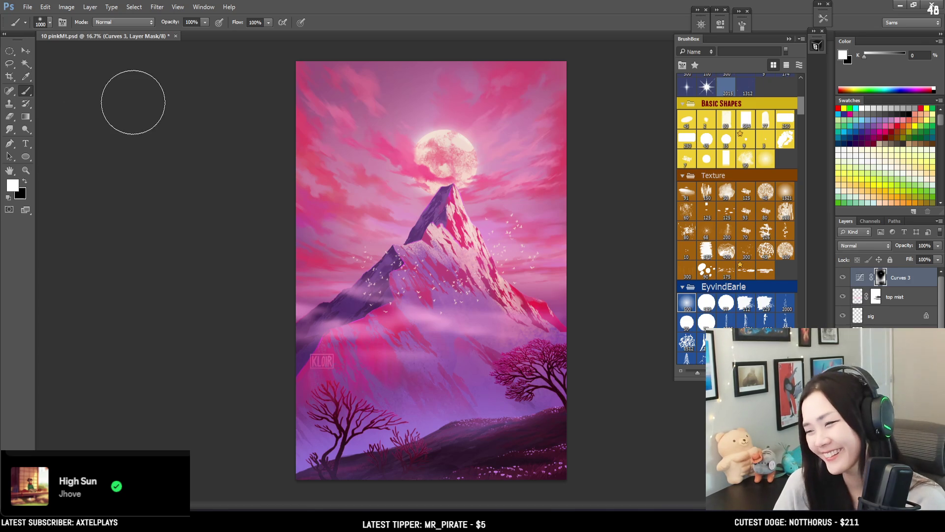
key(ctrl+minus)
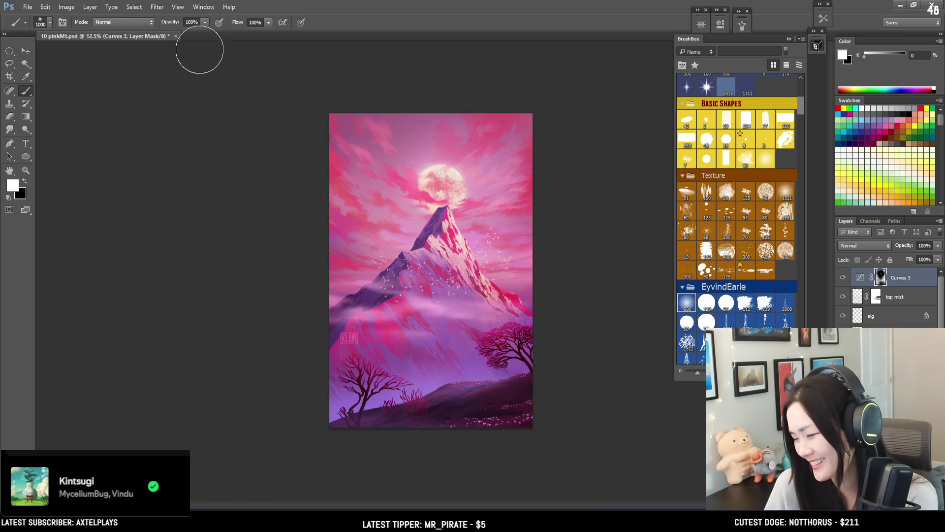
key(ctrl+minus)
key(ctrl+plus)
key(ctrl+plus)
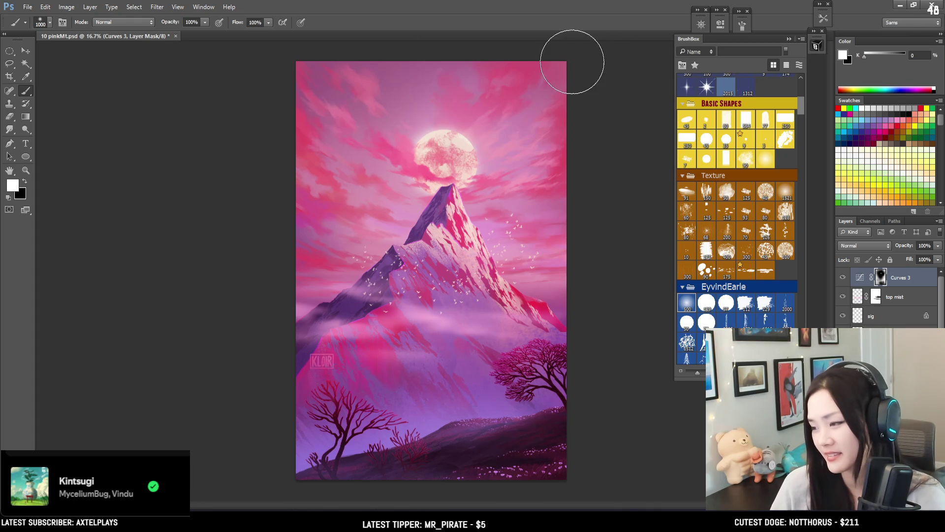
key(bracketleft)
key(bracketleft)
key(bracketleft)
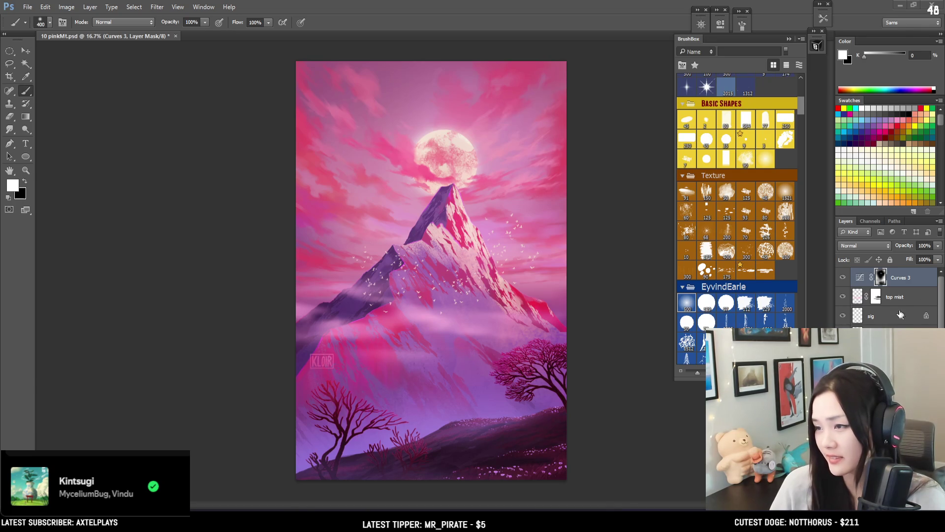
Select the sig layer and scale the KLOIR signature up to about 123%
click(893, 317)
key(ctrl+t)
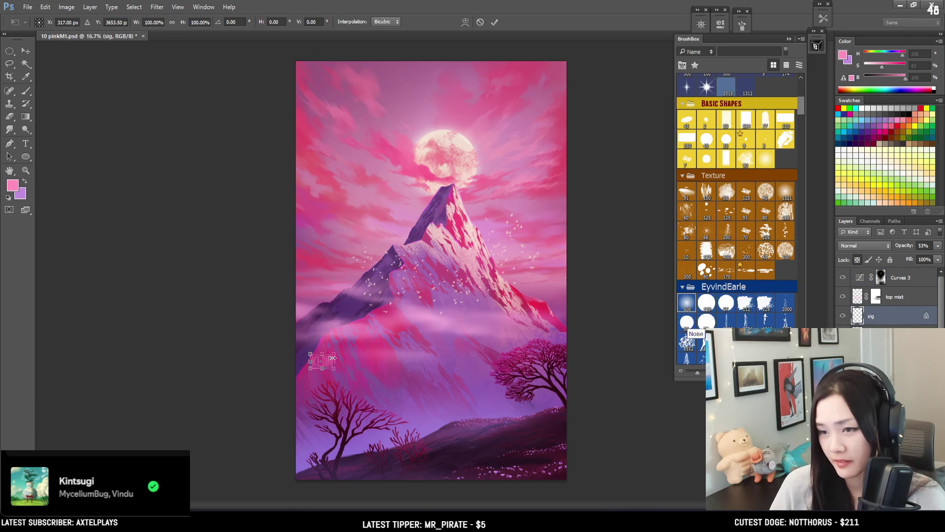
drag(335, 354, 337, 352)
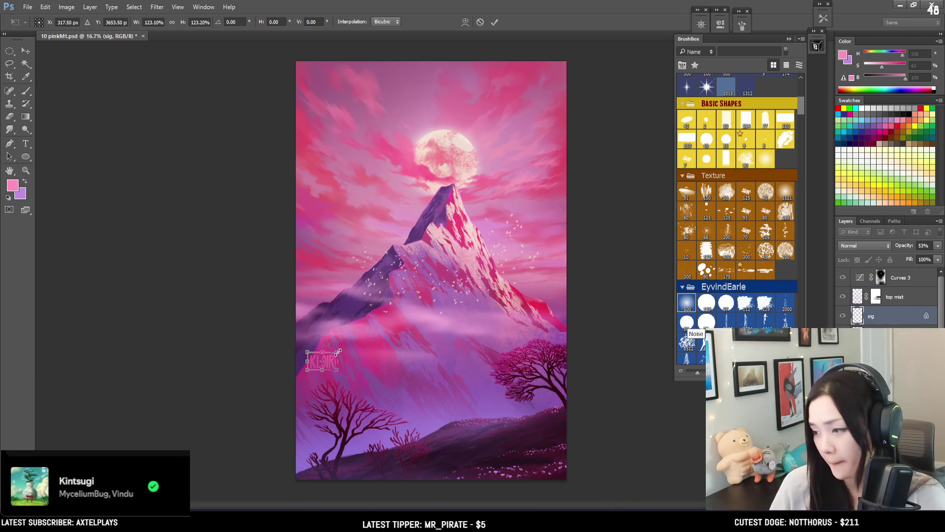
key(Return)
key(ctrl+plus)
drag(554, 164, 501, 172)
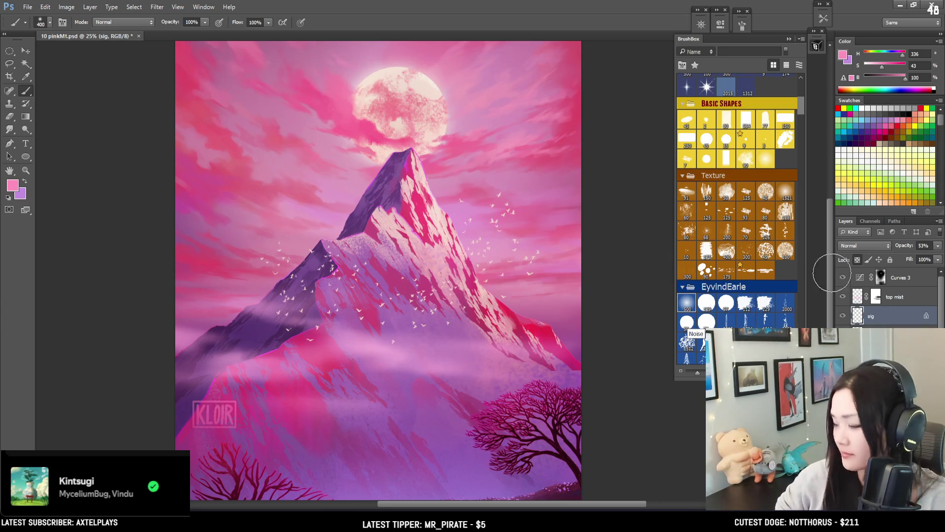
On the birds layer, use a hard 15 px eraser on stray birds along the left ridge
click(899, 330)
key(e)
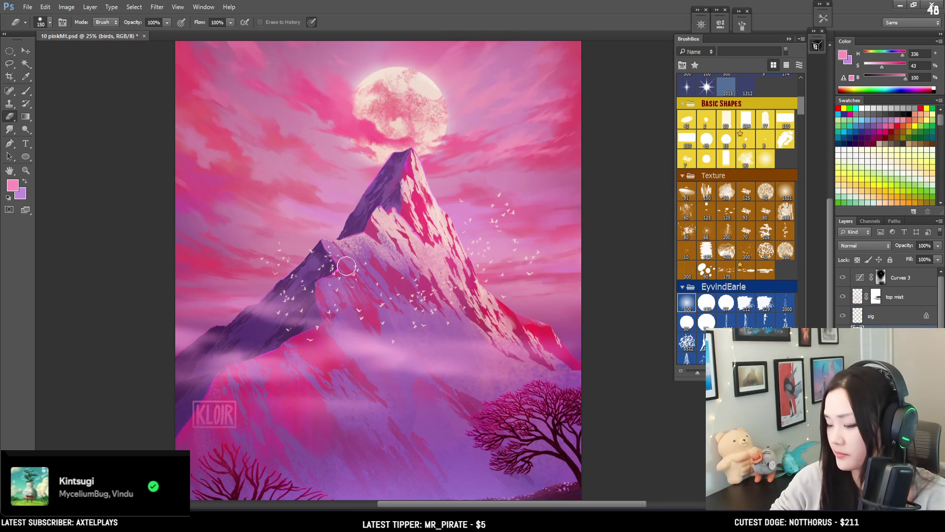
click(705, 303)
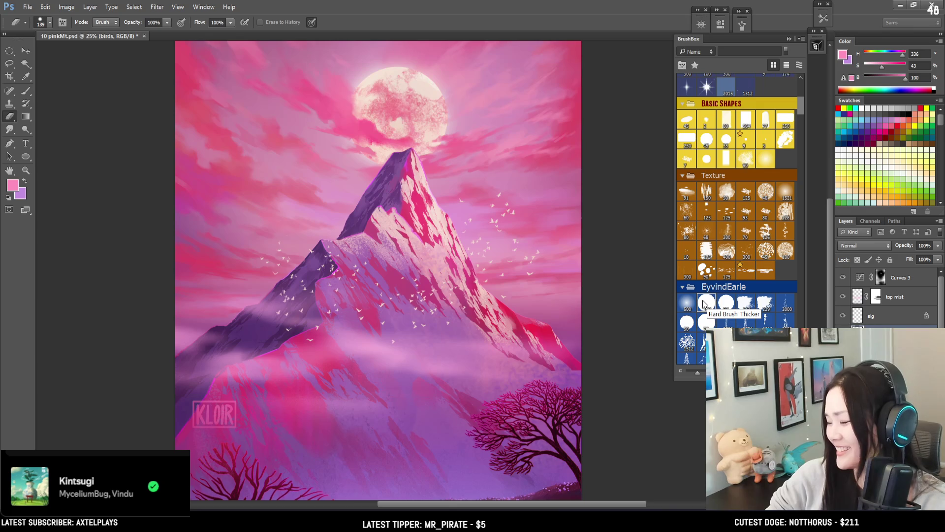
key(ctrl+plus)
key(ctrl+plus)
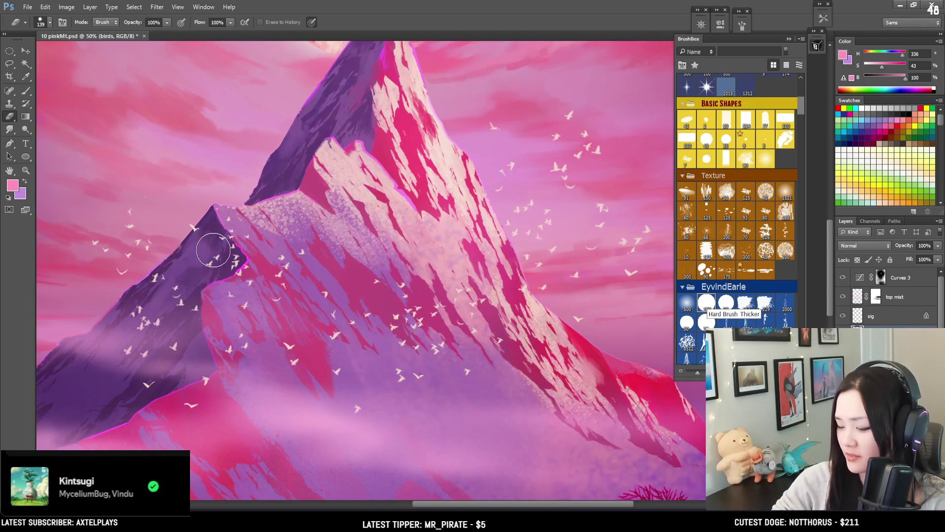
drag(217, 247, 220, 226)
key(bracketleft)
key(bracketleft)
key(bracketleft)
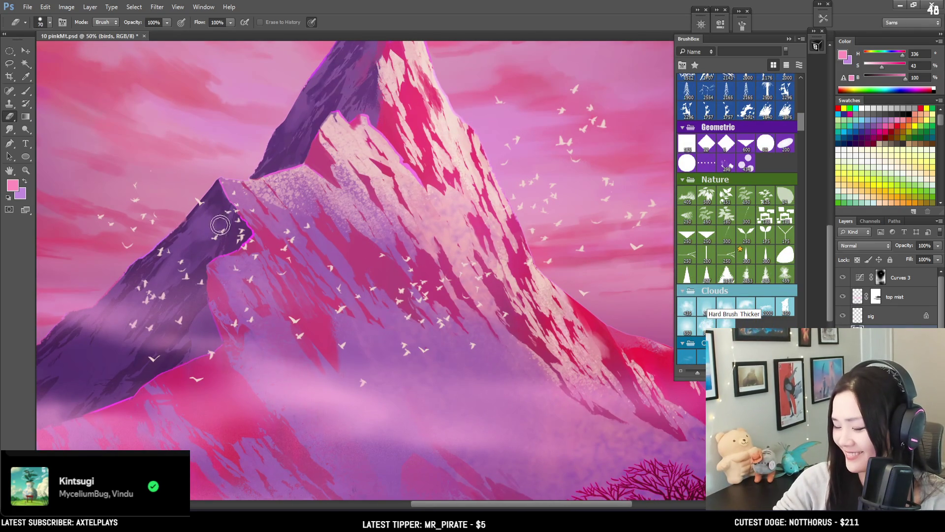
key(bracketleft)
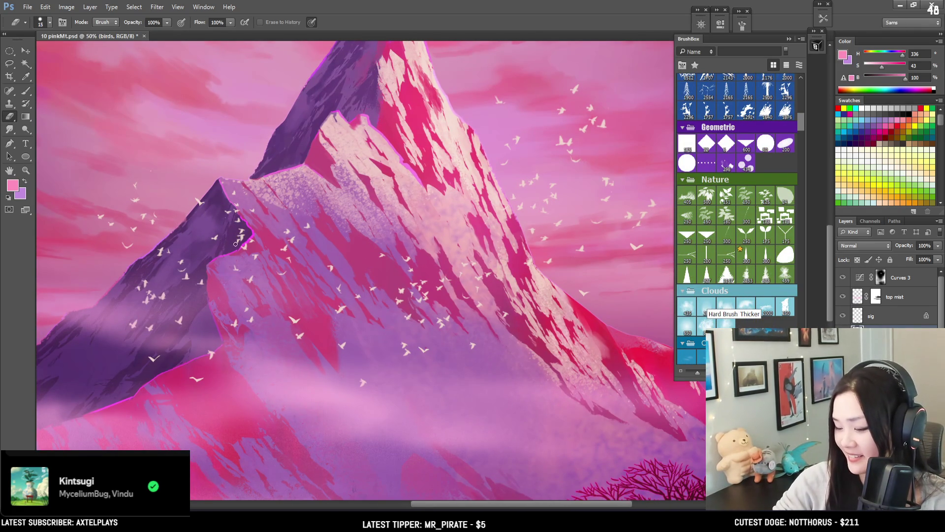
drag(240, 239, 205, 251)
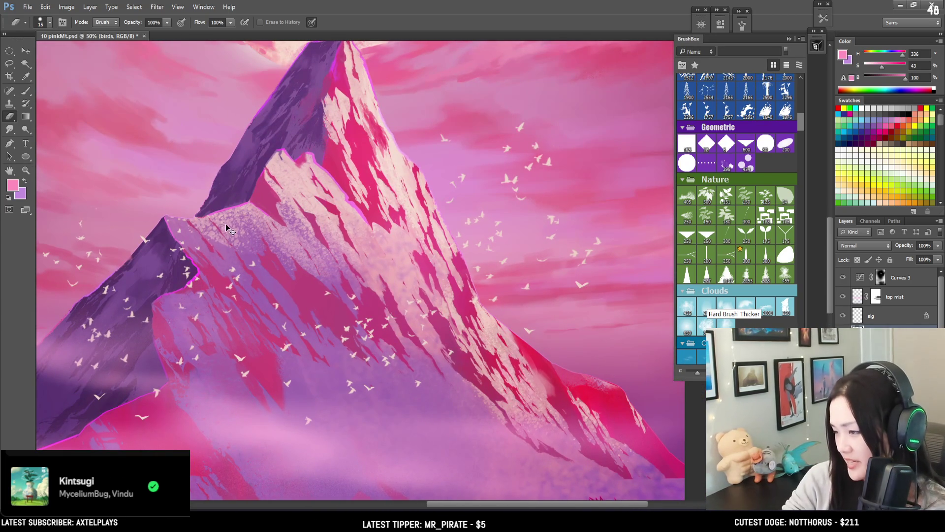
key(ctrl+minus)
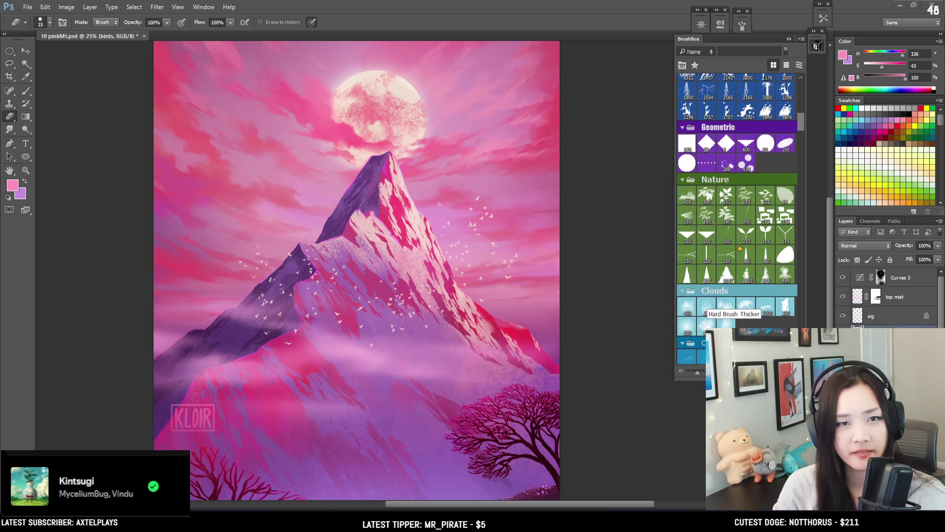
key(alt+Tab)
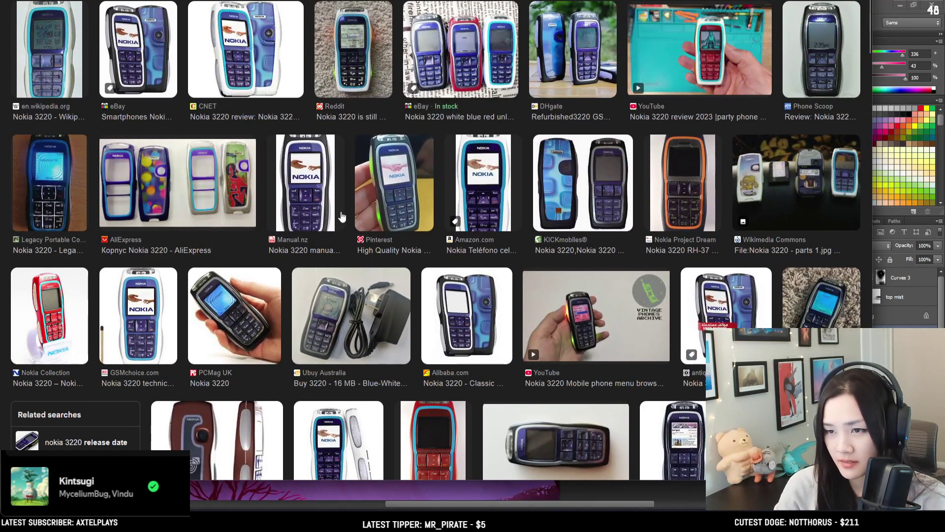
Scroll down and back up through the Nokia 3220 image results, then return to Photoshop
scroll(324, 260, down, 3)
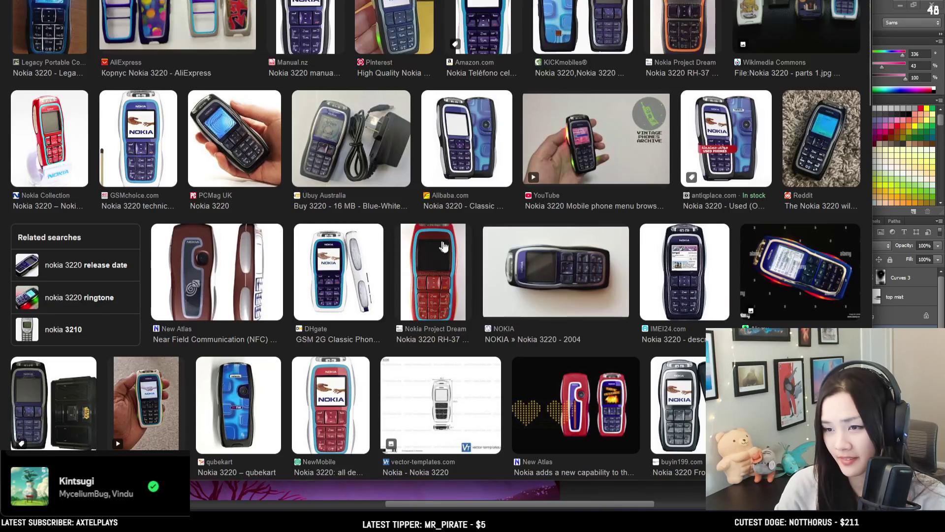
scroll(455, 248, down, 3)
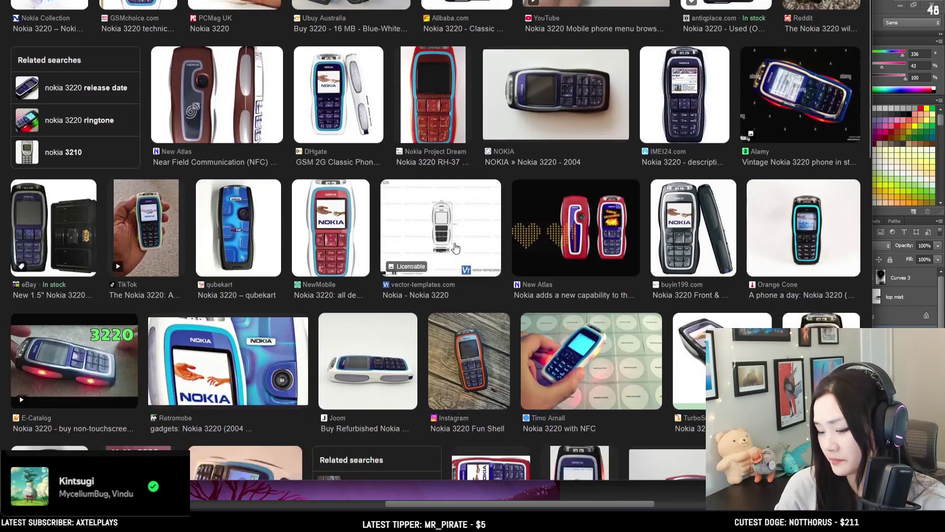
scroll(455, 248, down, 3)
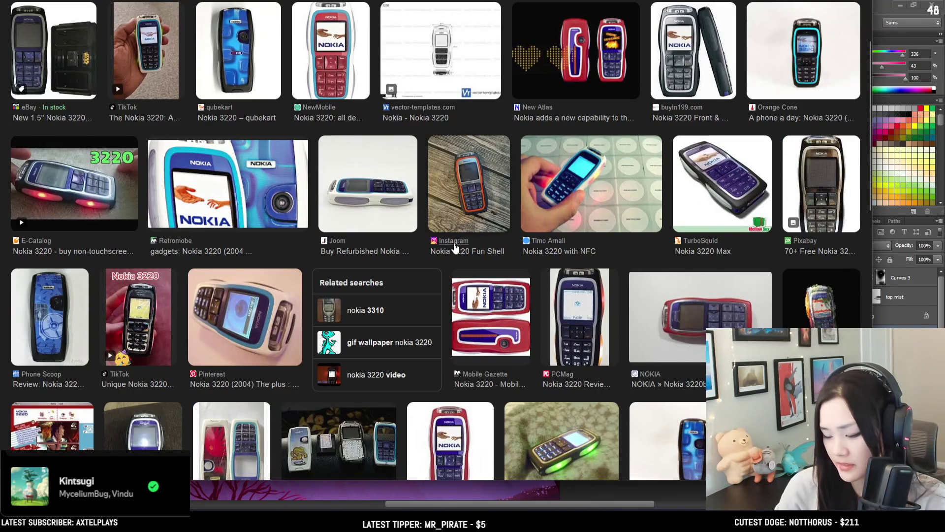
scroll(455, 248, up, 5)
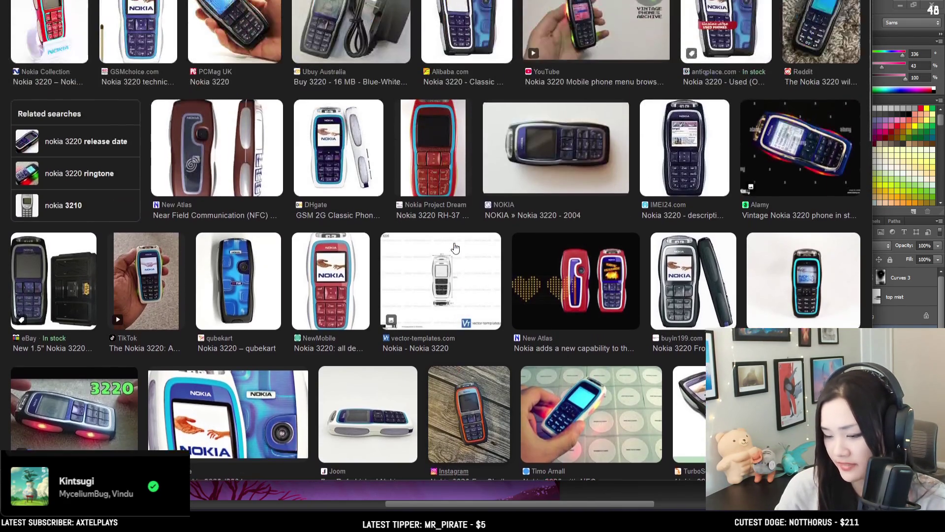
scroll(455, 247, up, 2)
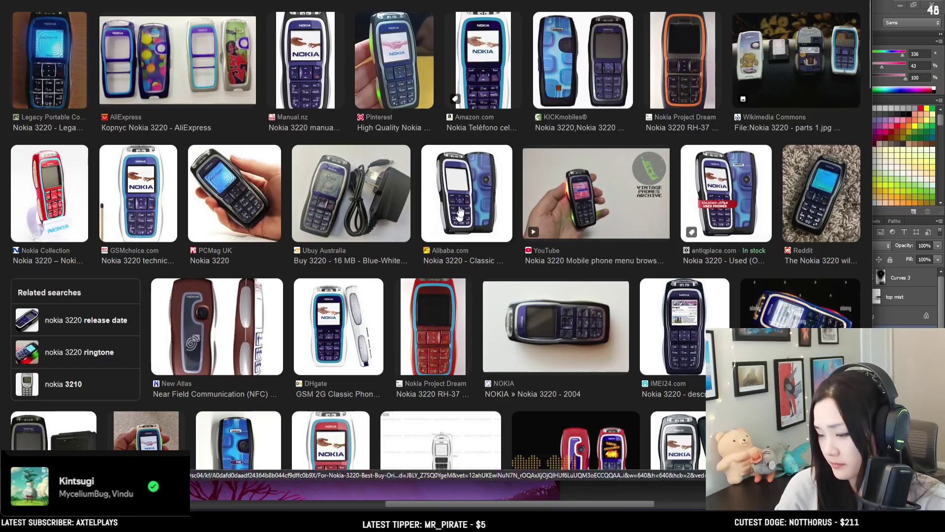
key(alt+Tab)
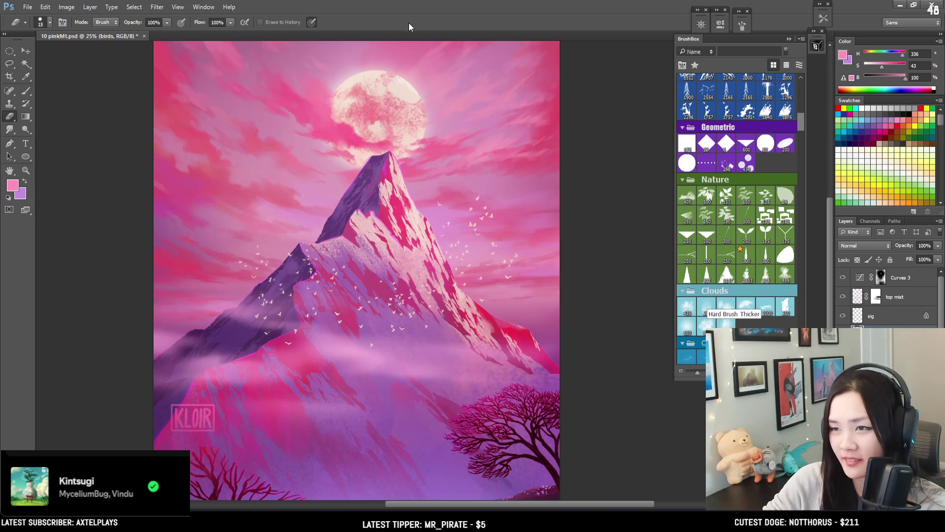
Zoom in on the mountain and erase birds from the flock with a larger eraser
key(ctrl+plus)
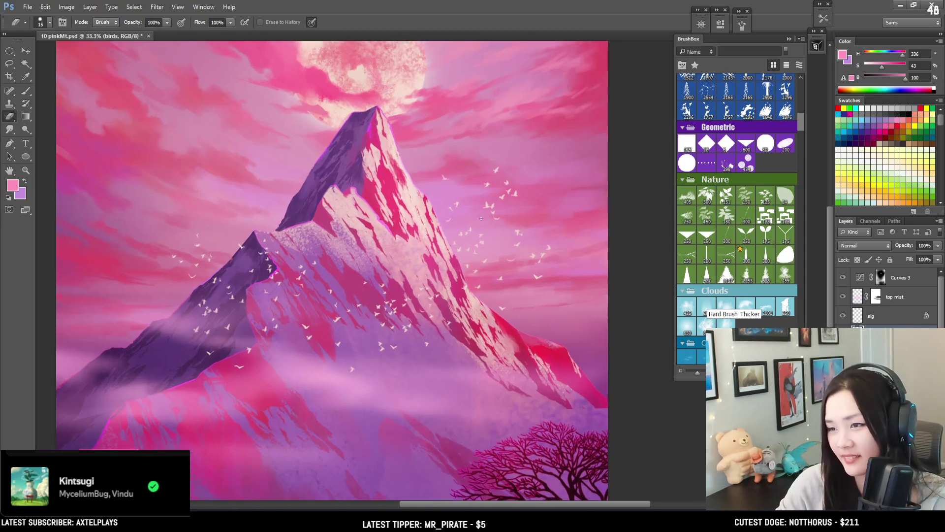
key(ctrl+plus)
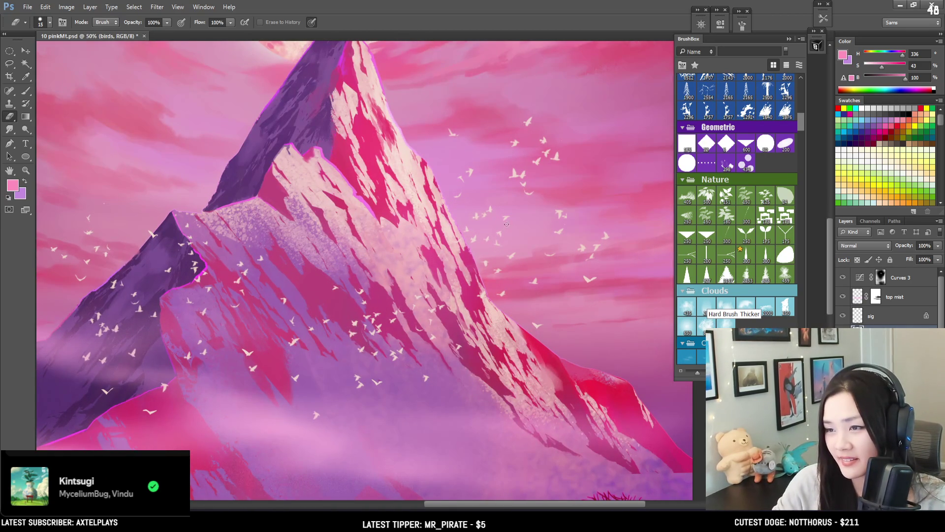
key(bracketright)
key(bracketright)
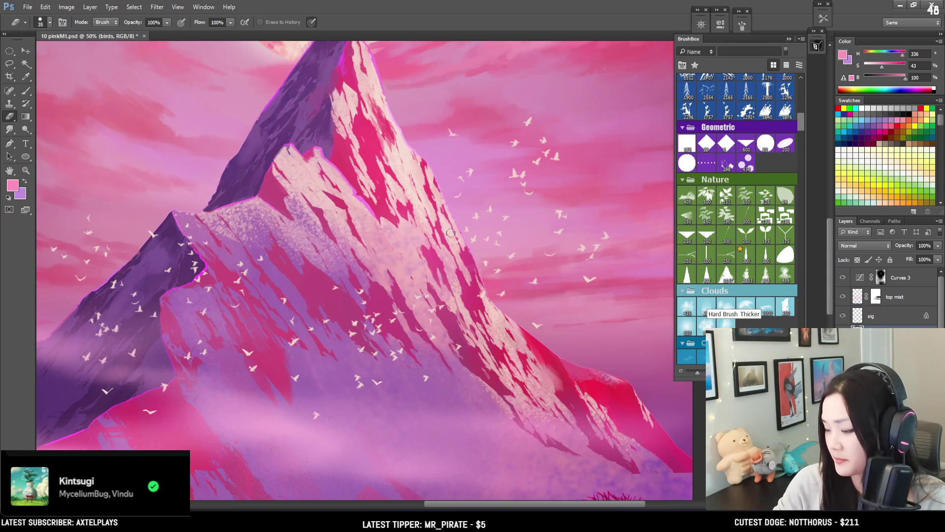
mouse_move(440, 263)
mouse_down()
mouse_move(456, 174)
mouse_move(434, 246)
mouse_move(452, 242)
mouse_move(436, 236)
mouse_move(496, 273)
mouse_move(485, 266)
mouse_up()
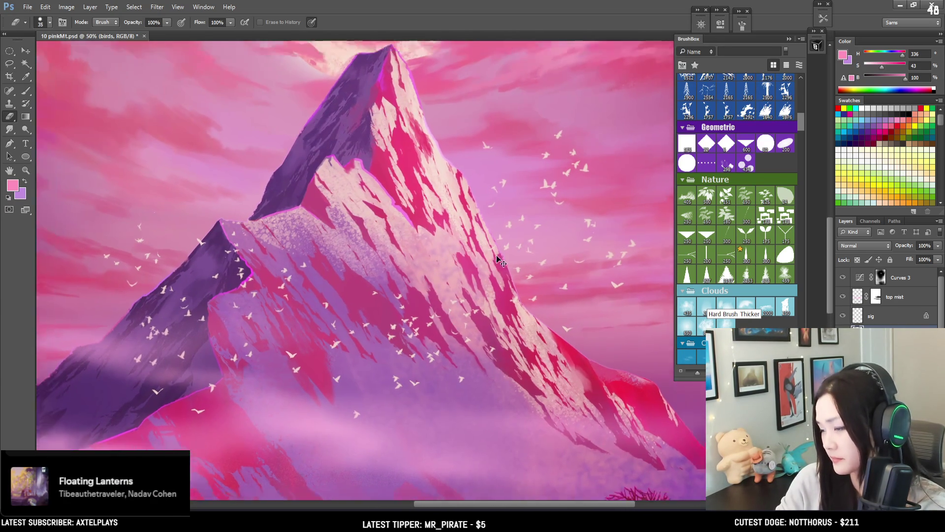
key(ctrl+minus)
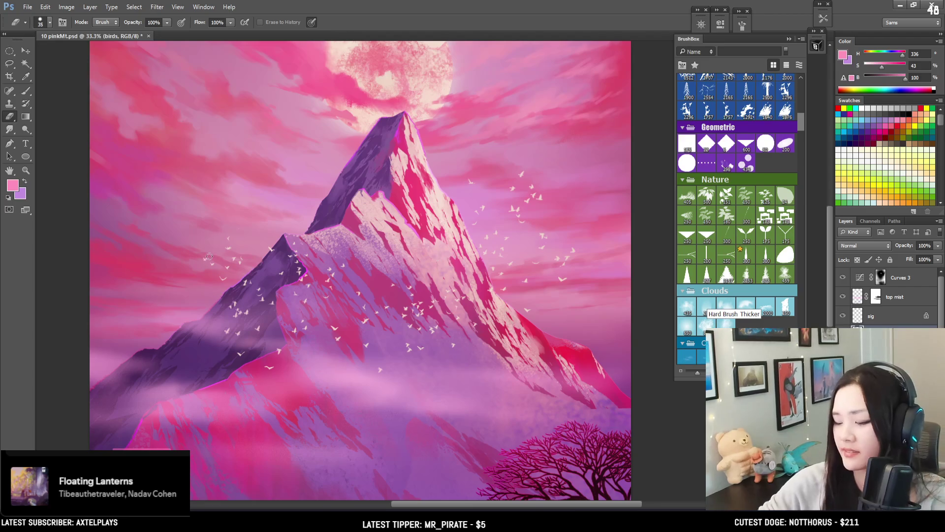
key(bracketleft)
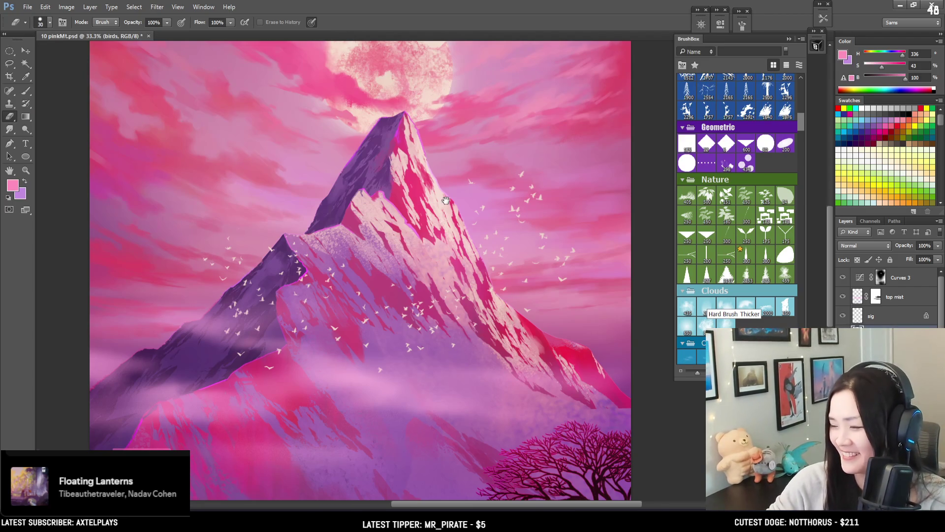
scroll(446, 200, right, 3)
Erase more birds around the mountain and moon at varied eraser sizes, then zoom out to check
key(bracketright)
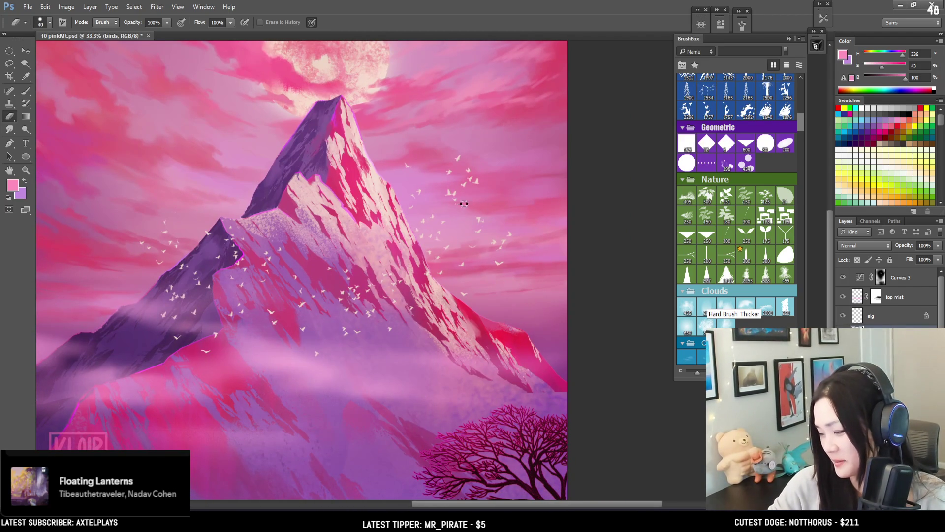
drag(450, 208, 523, 199)
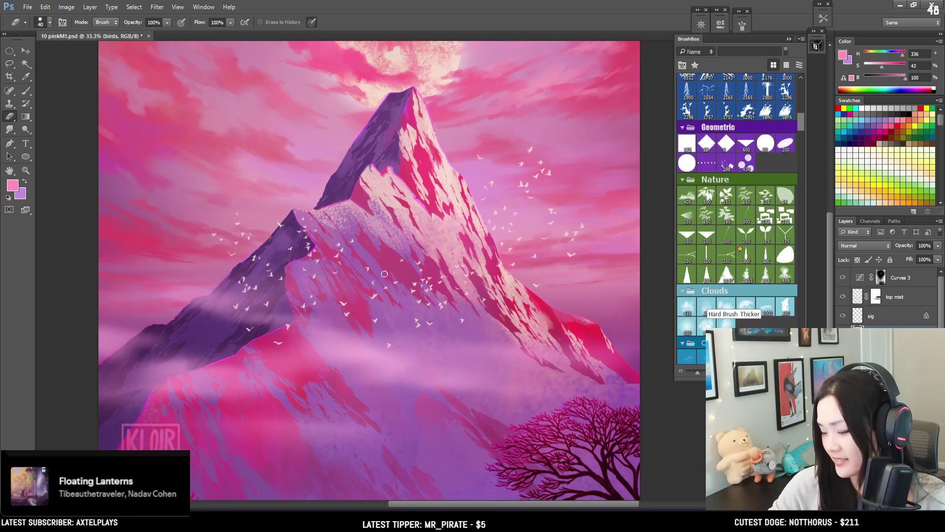
key(bracketleft)
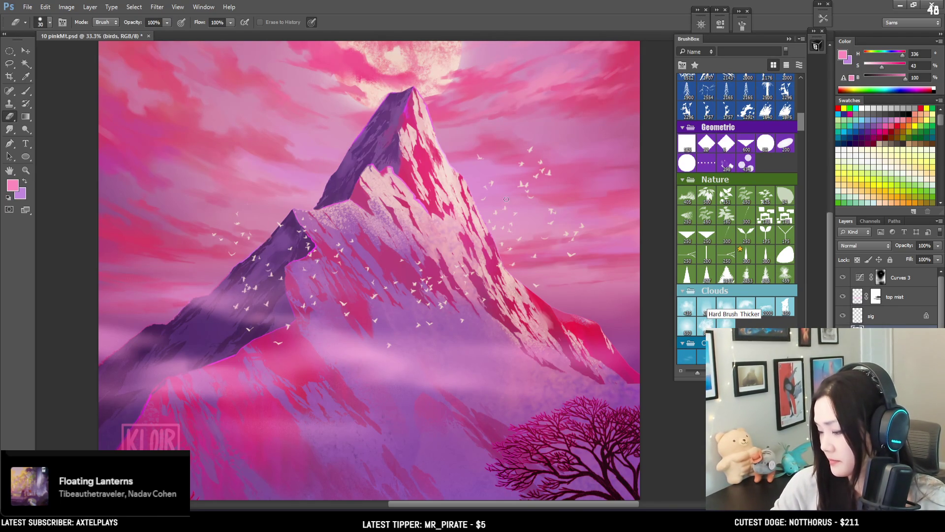
mouse_move(512, 214)
mouse_down()
mouse_move(541, 246)
mouse_move(546, 276)
mouse_move(523, 275)
mouse_move(541, 270)
mouse_up()
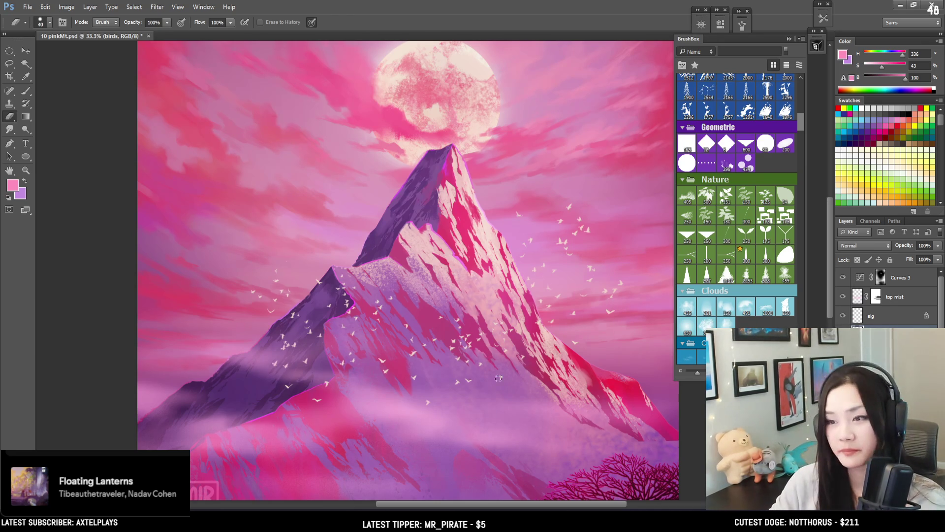
key(ctrl+minus)
key(ctrl+minus)
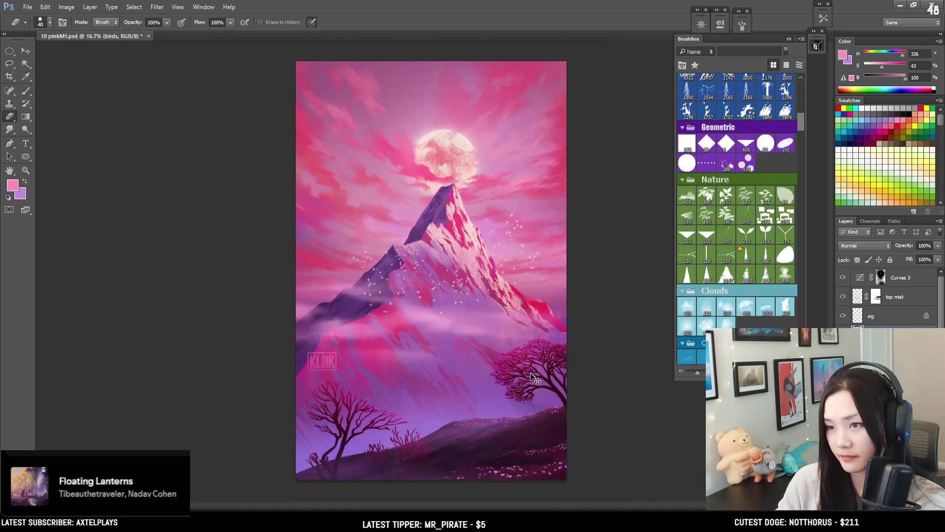
key(ctrl+plus)
key(ctrl+minus)
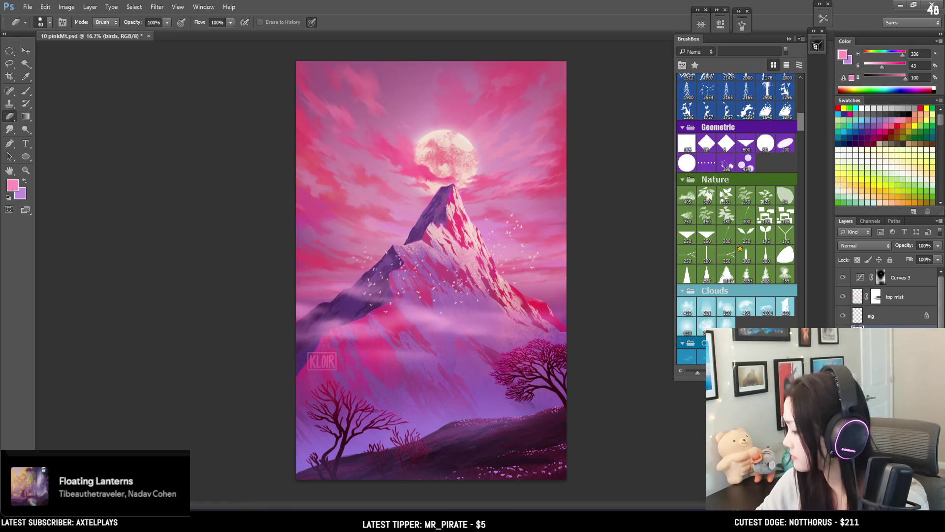
On the op layer, switch to the Brush and choose BrushBox's Pastel soft powder brush
key(ctrl+plus)
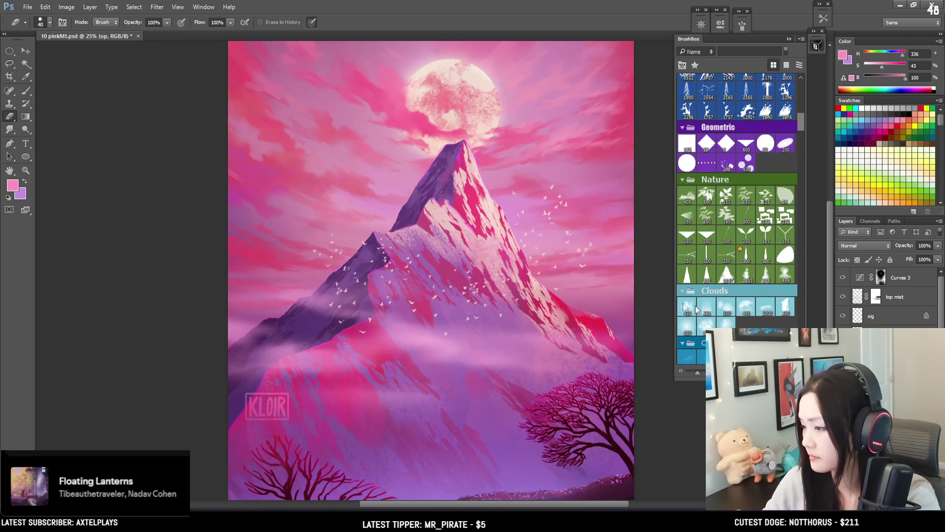
key(b)
scroll(802, 110, up, 2)
drag(803, 111, 802, 99)
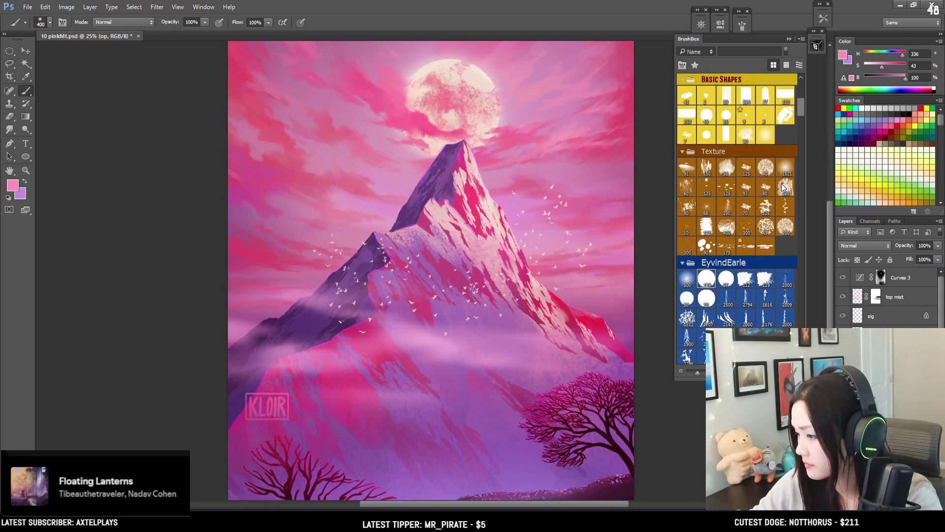
click(785, 187)
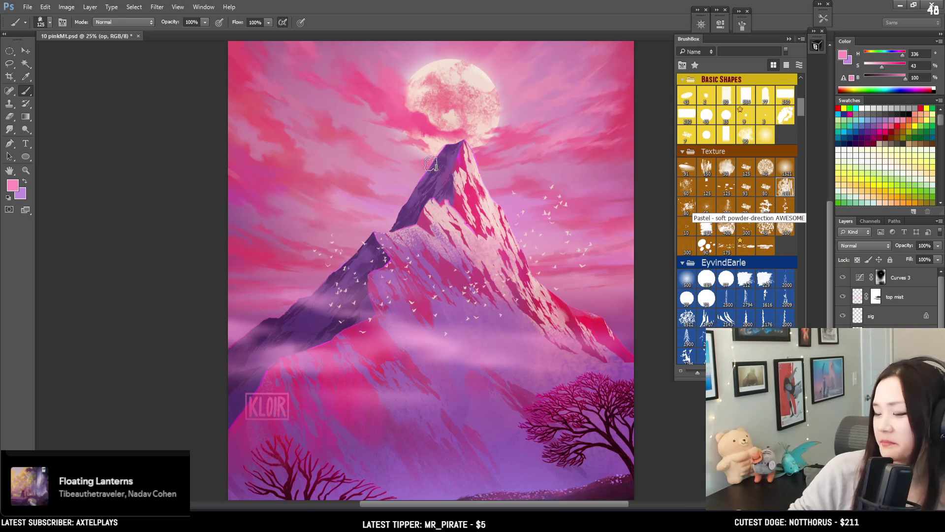
Sample deeper and lighter sky pinks and paint soft clouds around the moon with a smaller brush
alt+click(421, 118)
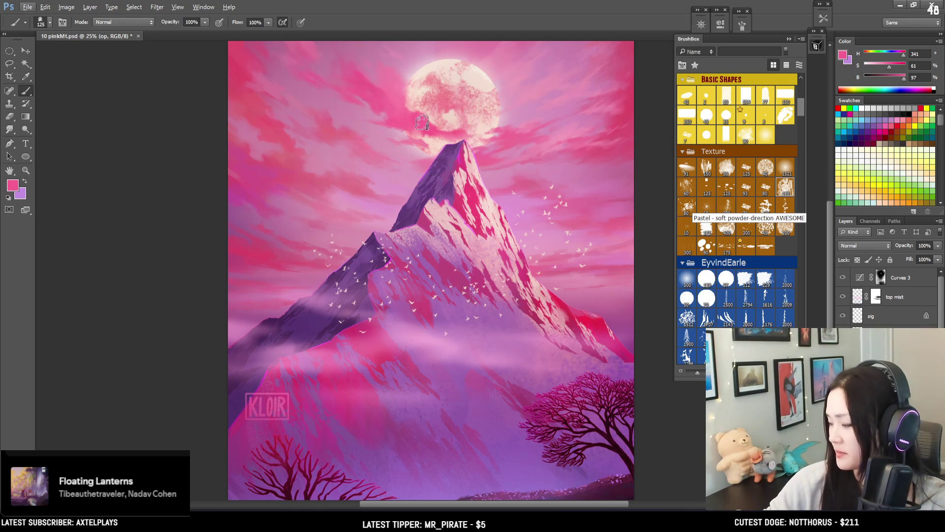
key(bracketleft)
key(bracketleft)
key(bracketleft)
key(bracketleft)
key(bracketleft)
drag(531, 114, 490, 173)
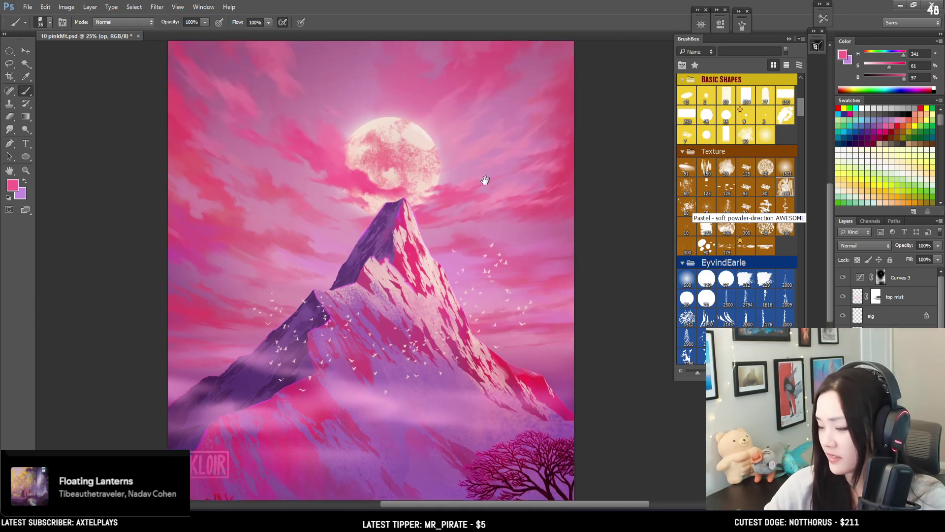
key(bracketleft)
alt+click(473, 201)
key(bracketleft)
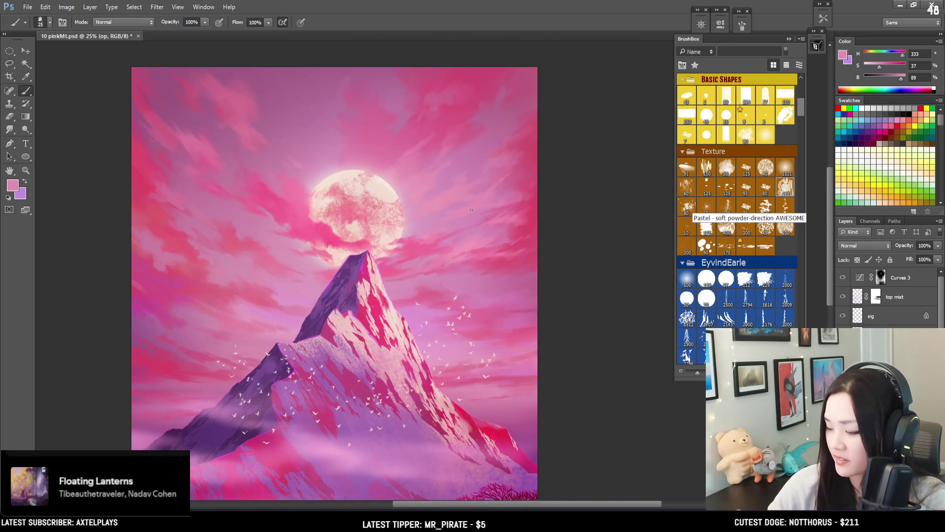
alt+click(404, 252)
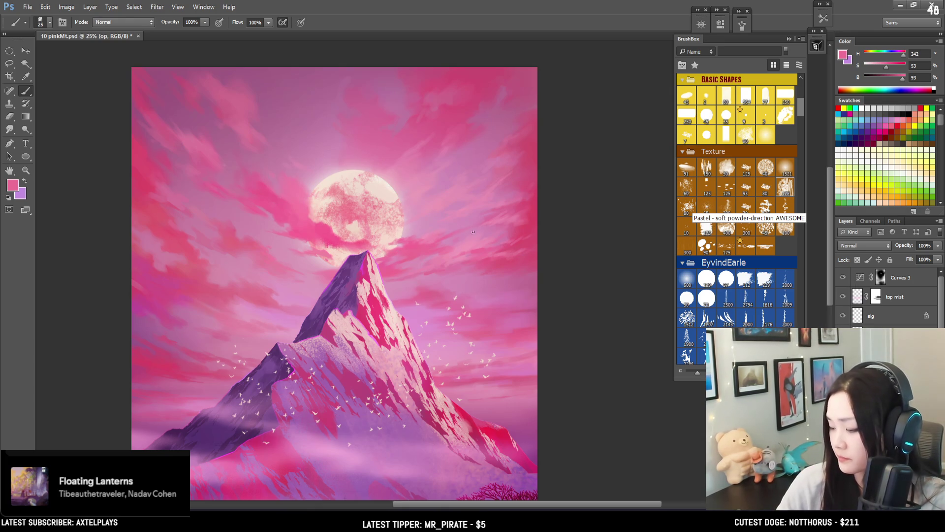
alt+click(465, 241)
Add finer streaky cloud strokes near the moon, resampling darker and softer pinks
mouse_move(472, 238)
mouse_down()
mouse_move(491, 125)
mouse_move(441, 70)
mouse_move(425, 151)
mouse_up()
key(bracketleft)
key(bracketleft)
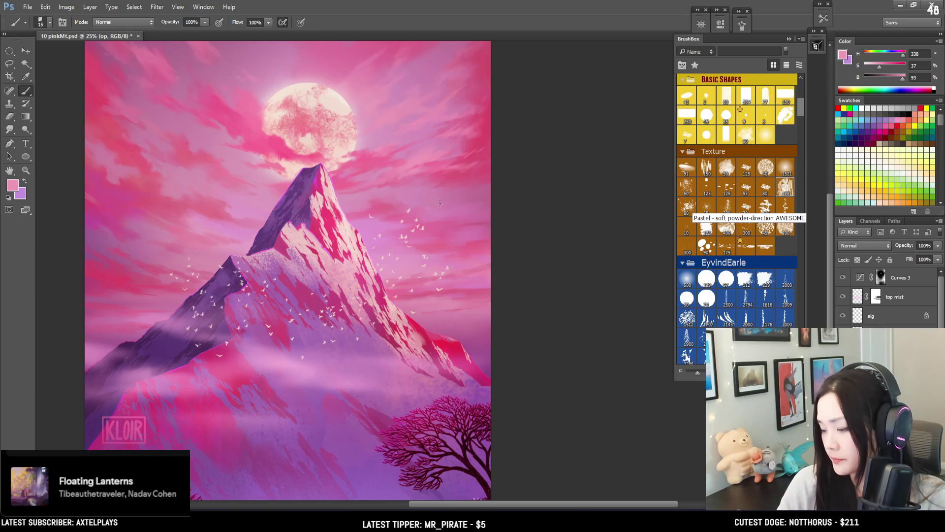
key(bracketright)
alt+drag(485, 174, 438, 207)
key(bracketleft)
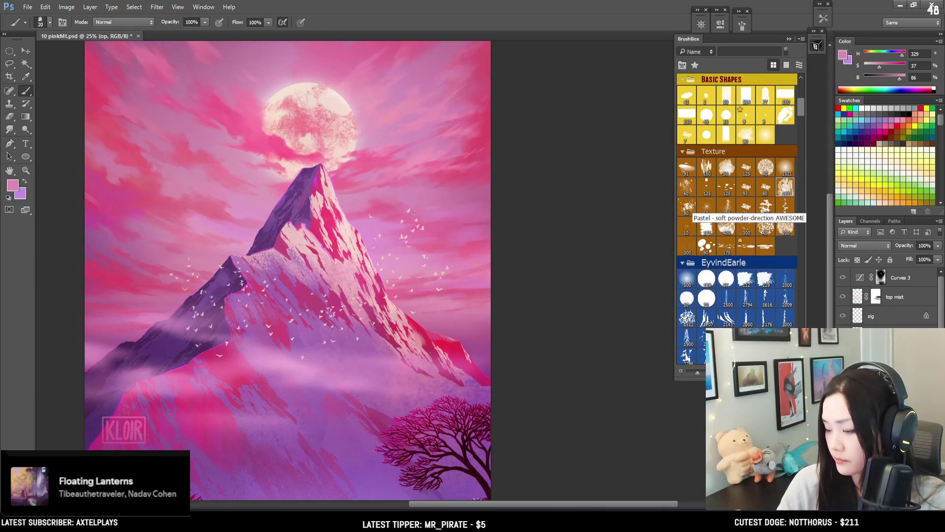
key(bracketright)
key(bracketright)
key(bracketleft)
alt+click(477, 248)
mouse_move(477, 247)
mouse_down()
mouse_move(423, 268)
mouse_move(452, 334)
mouse_move(500, 256)
mouse_move(433, 285)
mouse_move(414, 338)
mouse_move(390, 354)
mouse_move(358, 438)
mouse_up()
mouse_move(424, 315)
mouse_down()
mouse_move(422, 322)
mouse_move(421, 292)
mouse_up()
scroll(426, 300, down, 1)
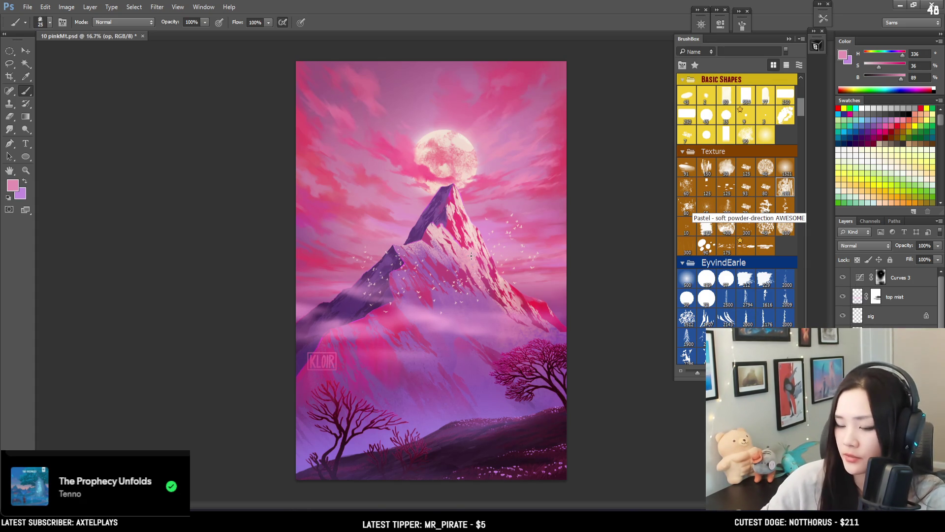
Return to the Brush at size 35 and sample the upper-left sky's muted pink (H 337, S 46, B 83)
click(10, 51)
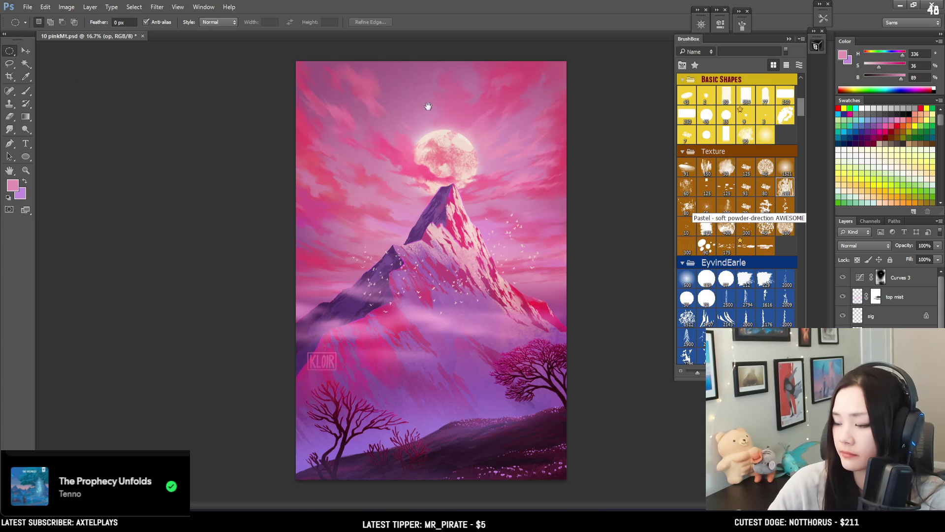
key(b)
alt+click(397, 143)
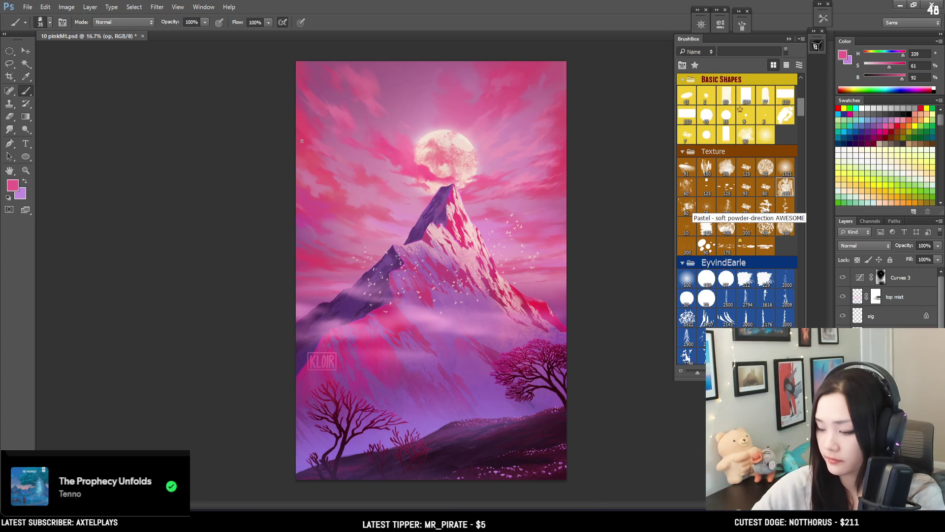
key(bracketleft)
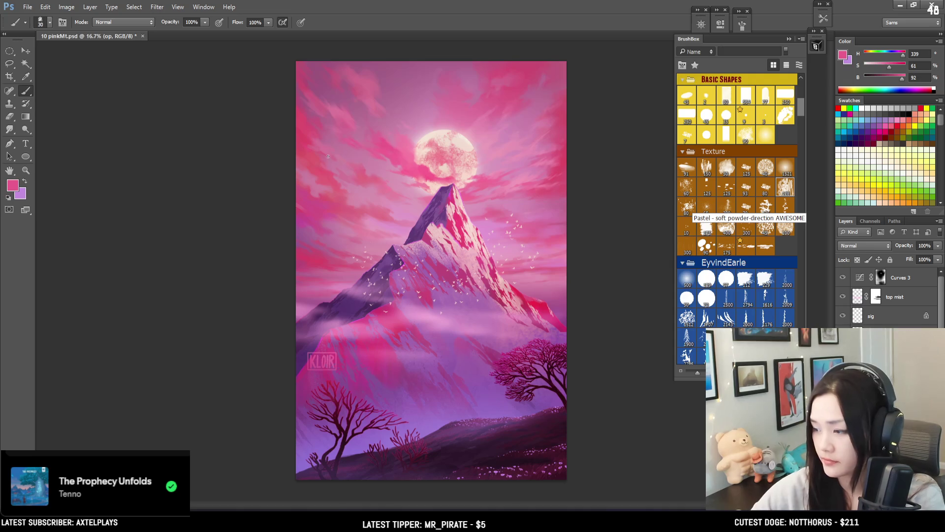
alt+click(322, 150)
key(bracketright)
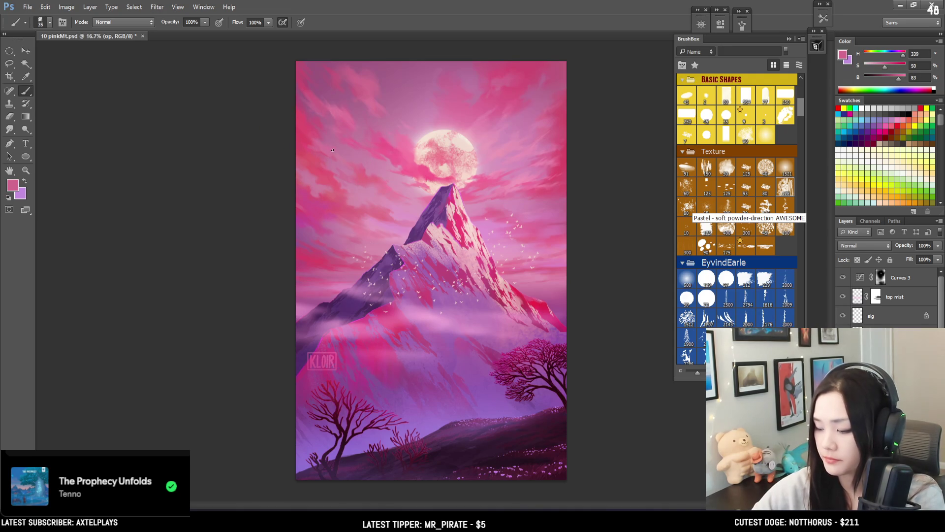
alt+click(324, 144)
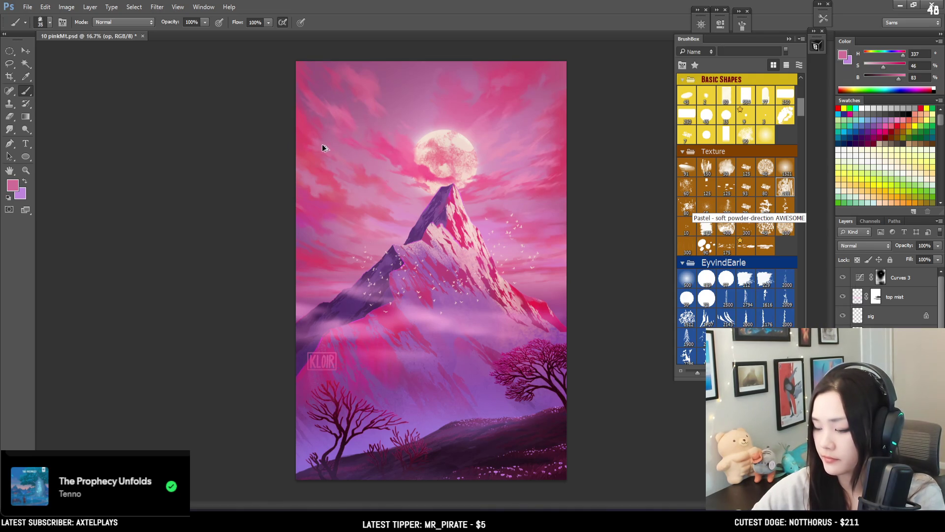
Resample the sky pink (H 338, S 49, B 82) and enlarge the brush to 40
alt+click(323, 142)
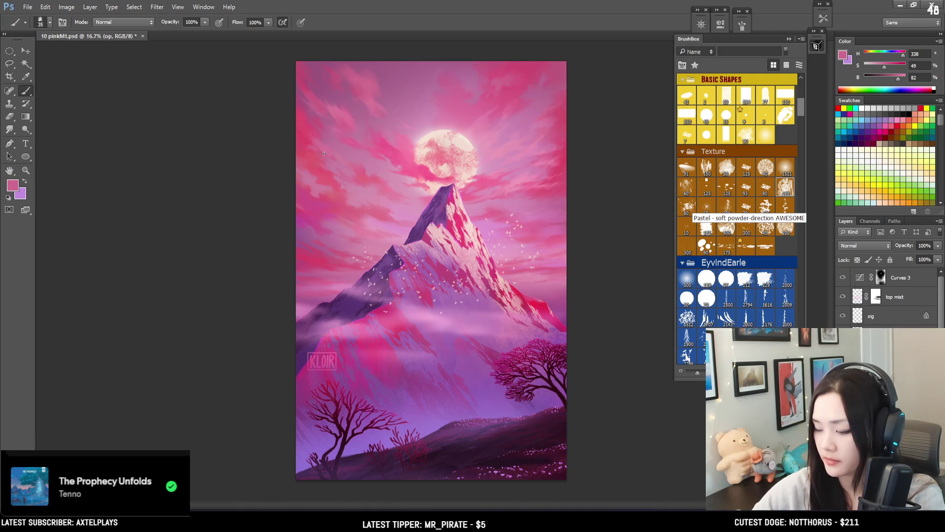
key(bracketright)
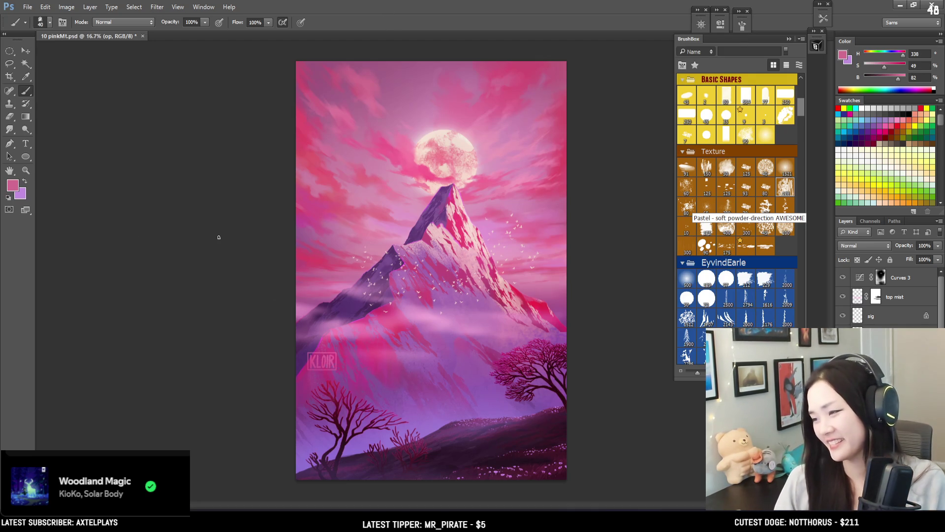
Zoom to 25% and pan to centre the moon and mountain peak
click(10, 50)
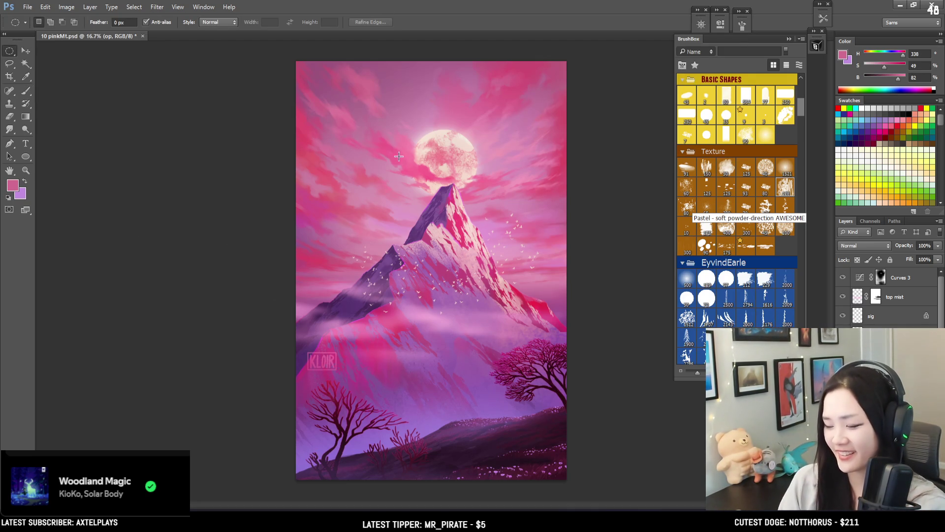
key(ctrl+plus)
mouse_move(398, 254)
mouse_down()
mouse_move(375, 256)
mouse_move(339, 303)
mouse_move(364, 174)
mouse_move(388, 183)
mouse_up()
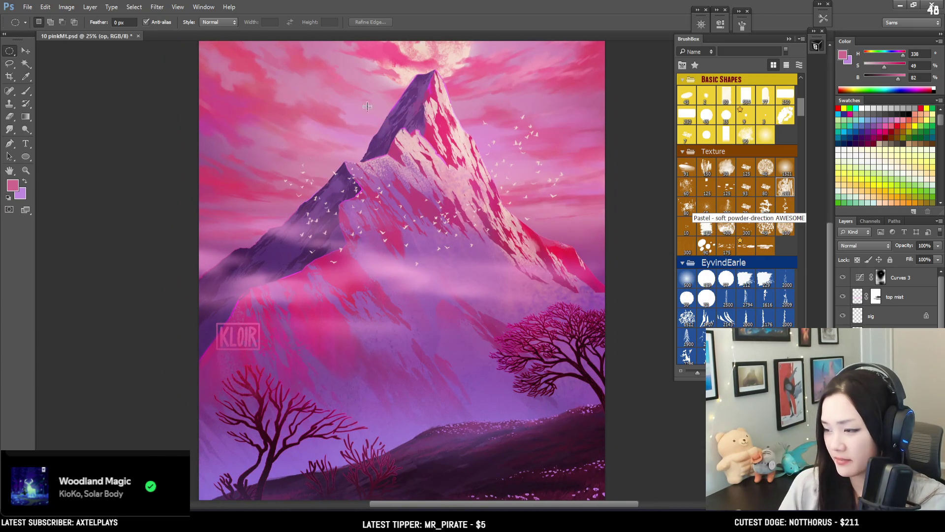
drag(432, 109, 435, 200)
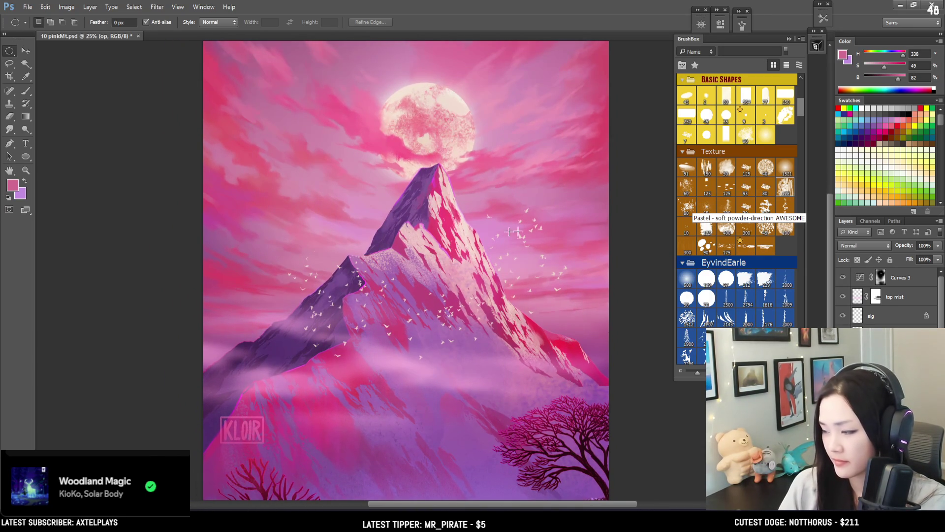
scroll(759, 207, up, 5)
scroll(758, 206, up, 1)
drag(268, 217, 263, 270)
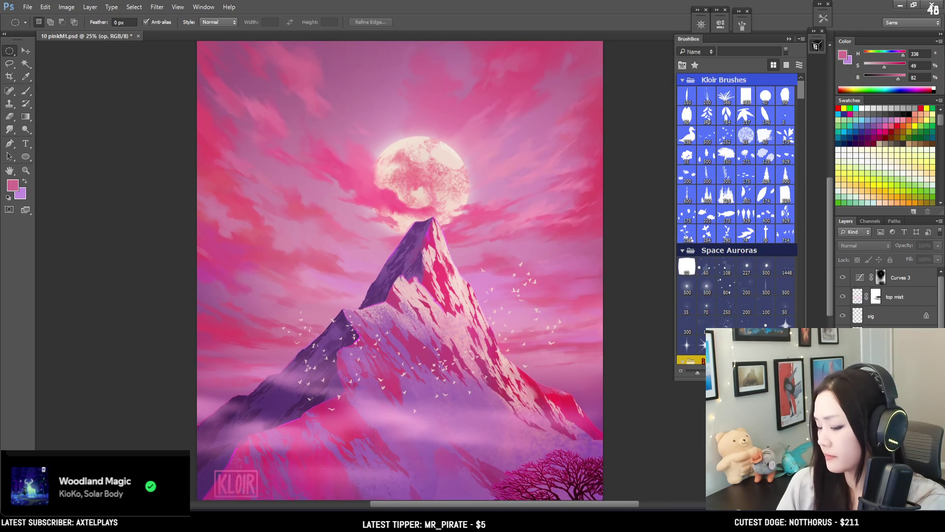
Sample a darker mauve (H 313, S 44, B 58) from the sky and hide the Curves 3 adjustment
key(b)
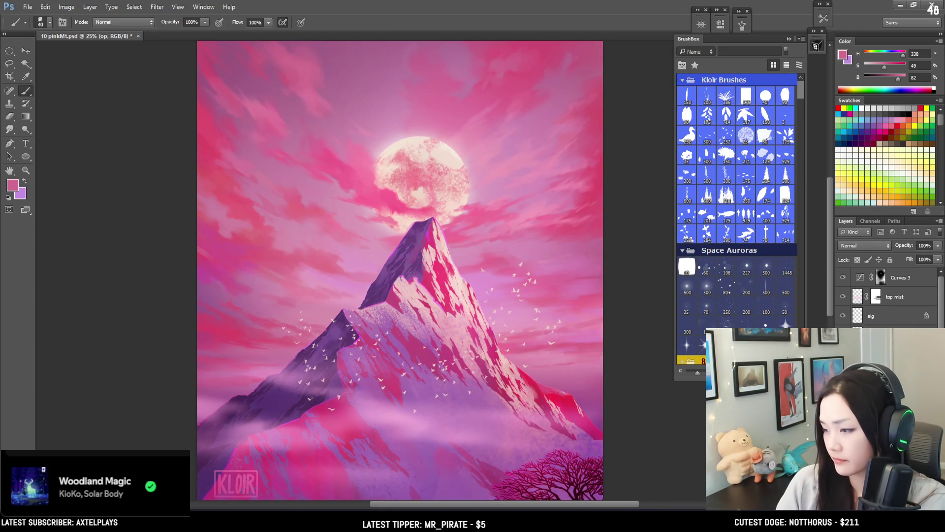
alt+click(211, 317)
key(bracketleft)
alt+click(201, 311)
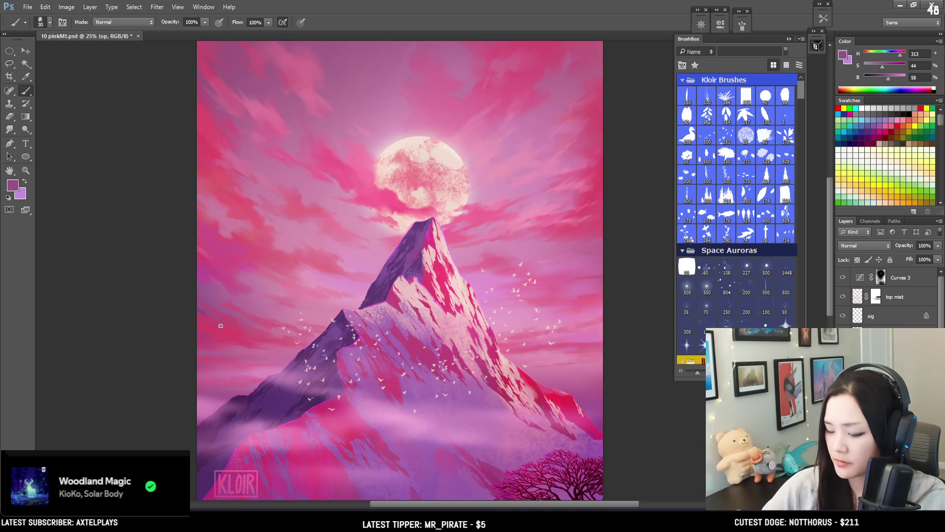
key(bracketright)
click(843, 277)
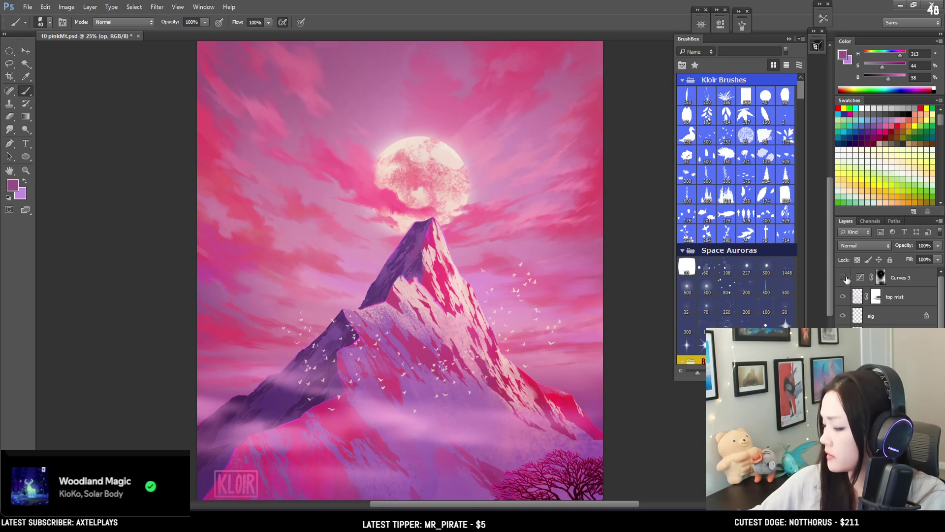
Hide the top mist layer and paint left-sky cloud streaks with sampled mauves and dusty pinks
click(843, 297)
alt+click(200, 310)
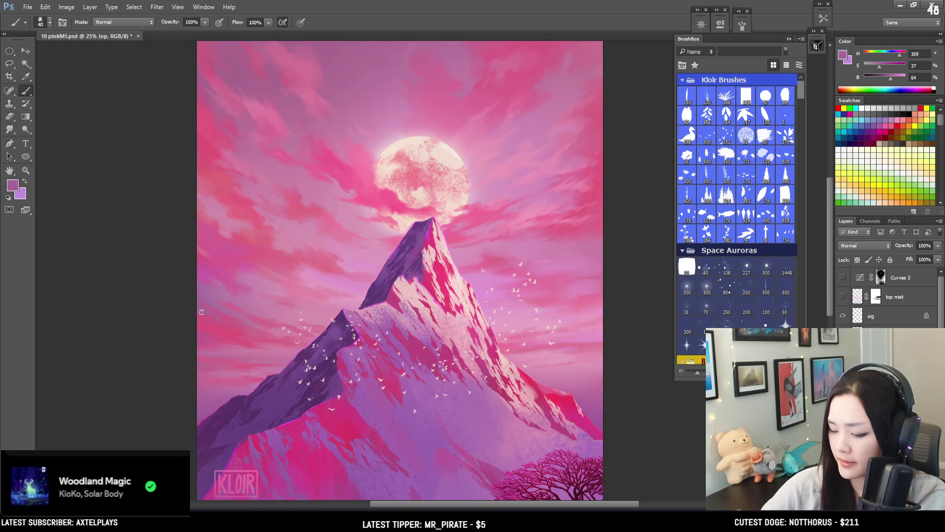
key(bracketright)
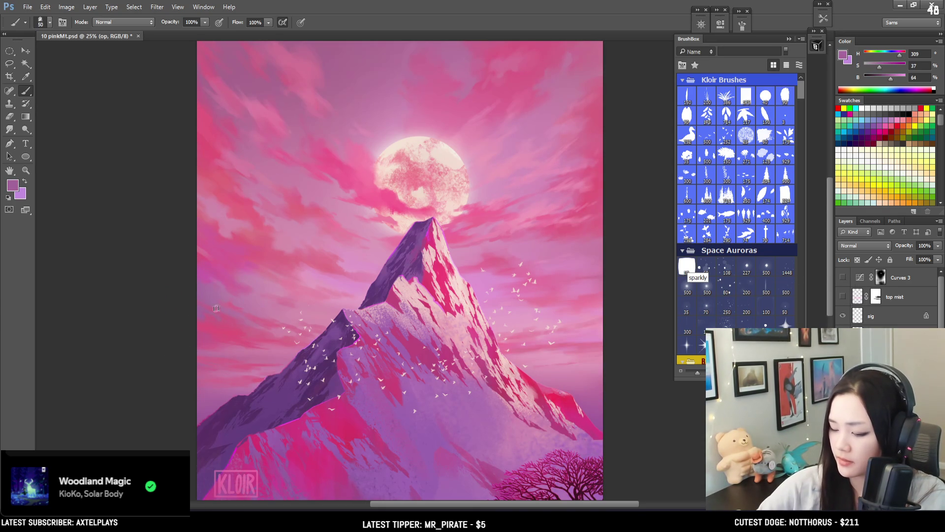
alt+click(212, 317)
key(bracketleft)
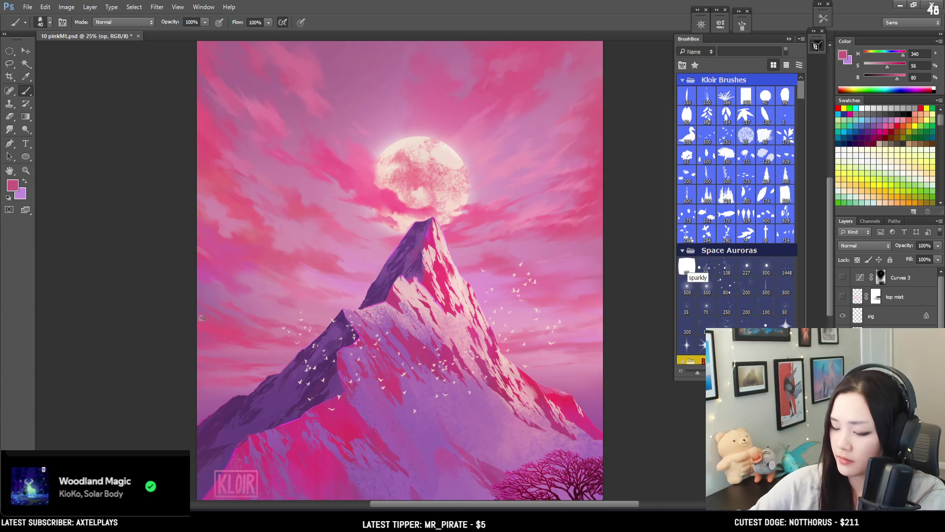
alt+click(232, 308)
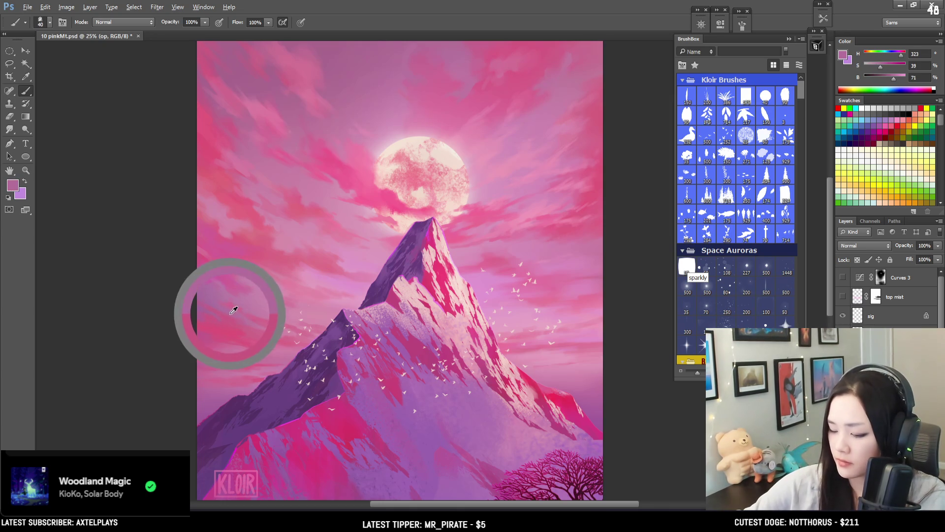
alt+click(248, 317)
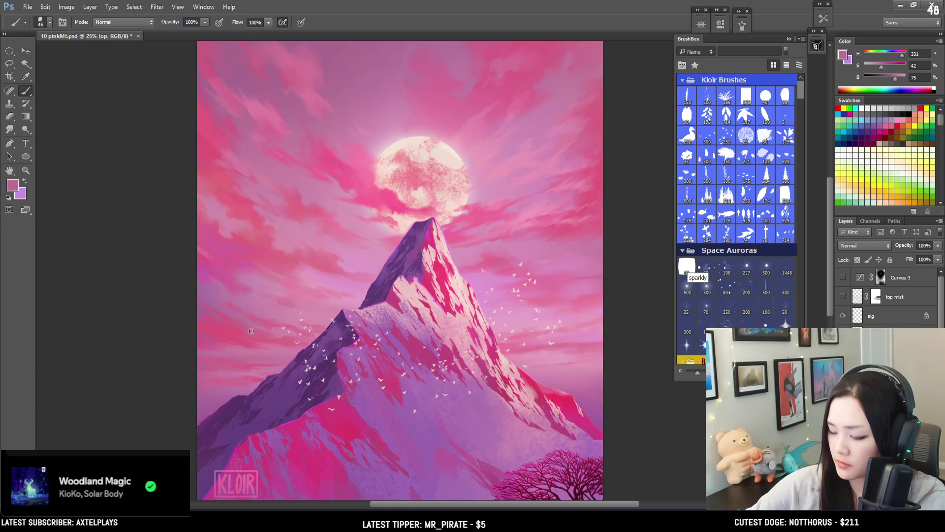
alt+click(251, 315)
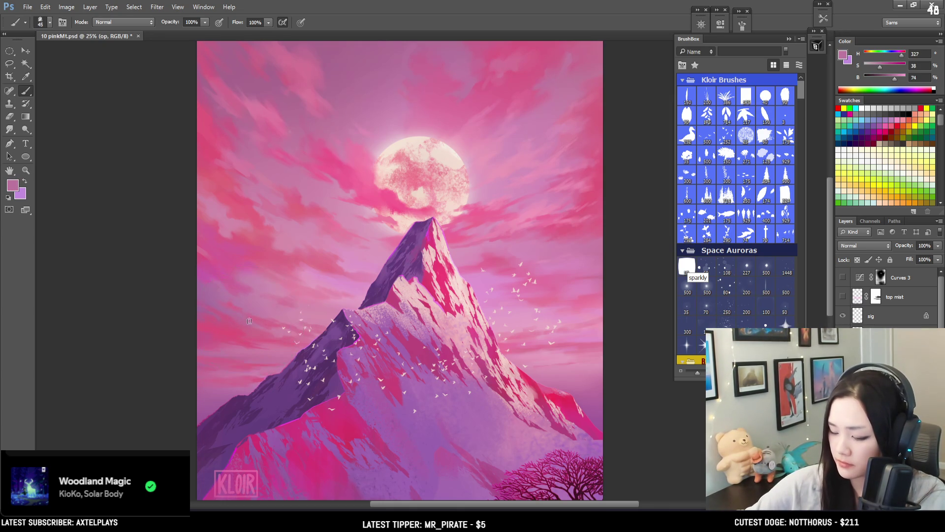
Streak vivid and softer pinks from the upper-left sky with a smaller brush, then zoom out
key(bracketleft)
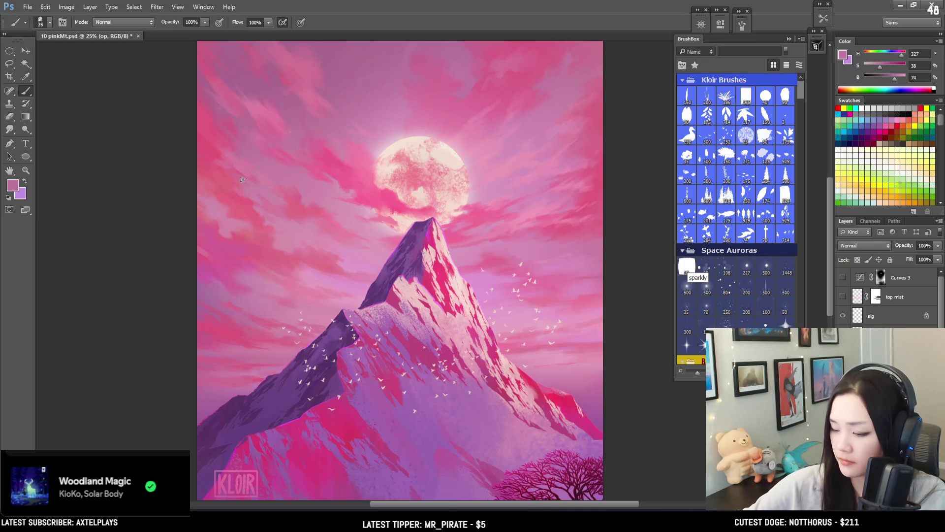
alt+click(211, 152)
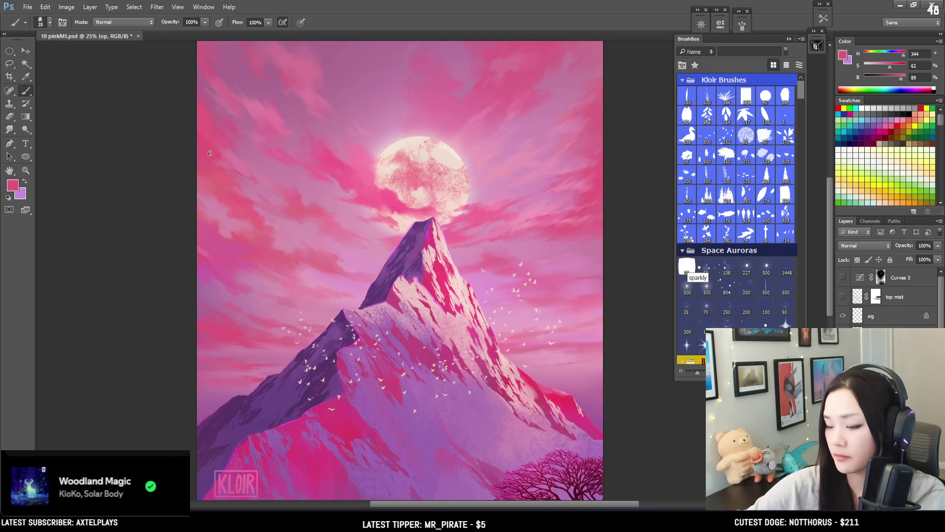
alt+click(215, 156)
alt+click(230, 153)
key(bracketright)
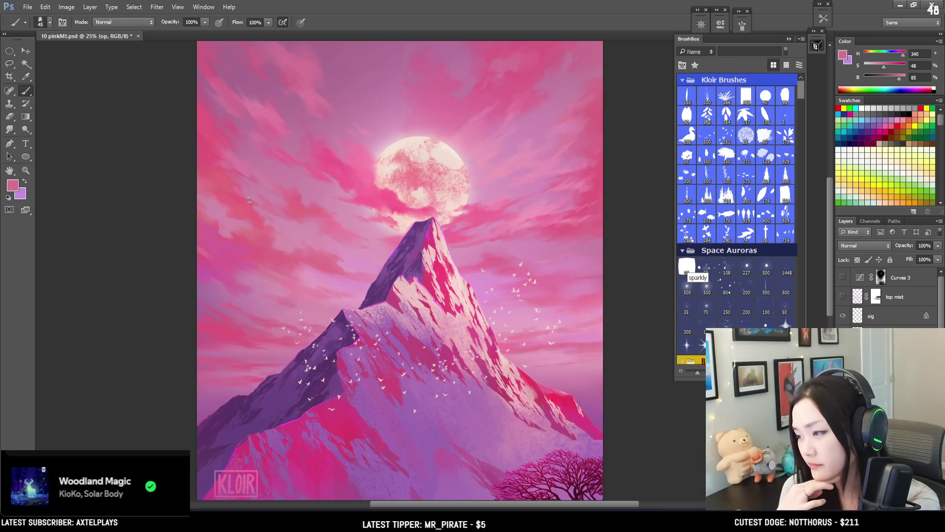
key(ctrl+minus)
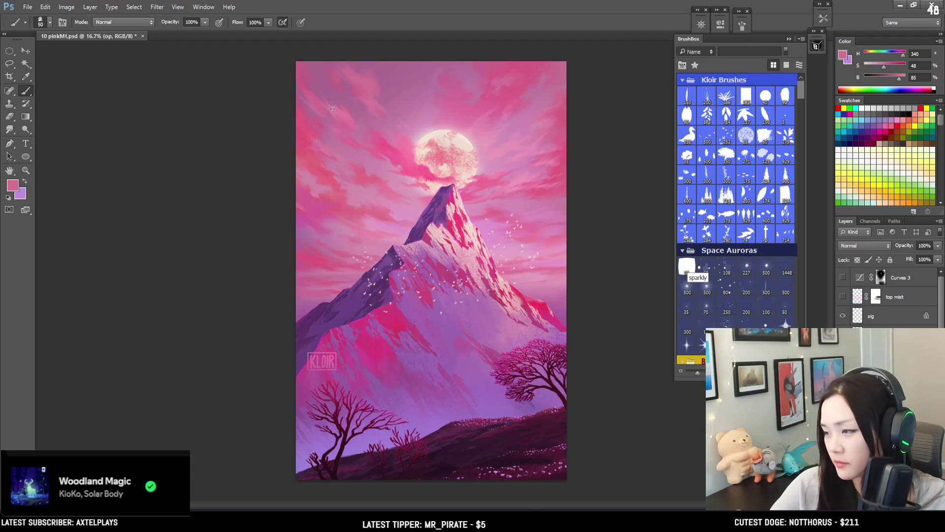
Paint finer cloud strokes across the left sky using paler and deeper sampled pinks
alt+click(313, 118)
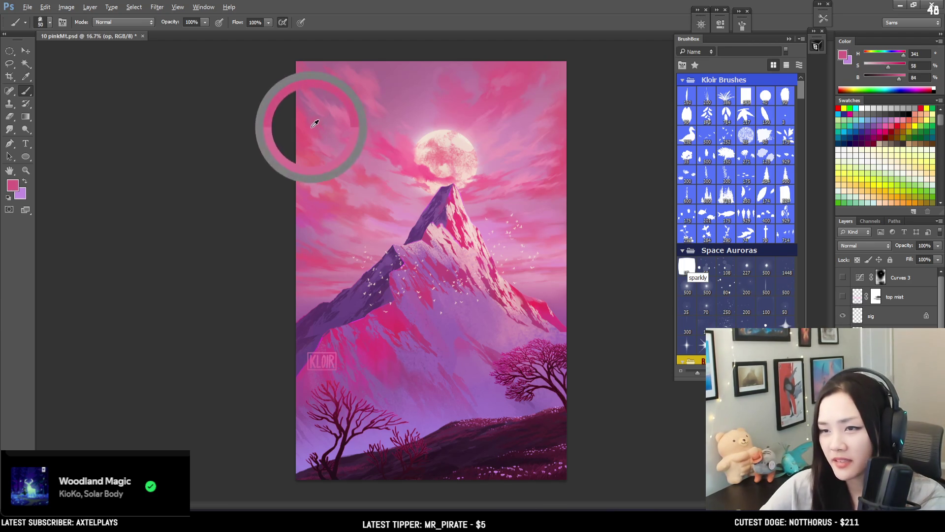
scroll(338, 90, up, 2)
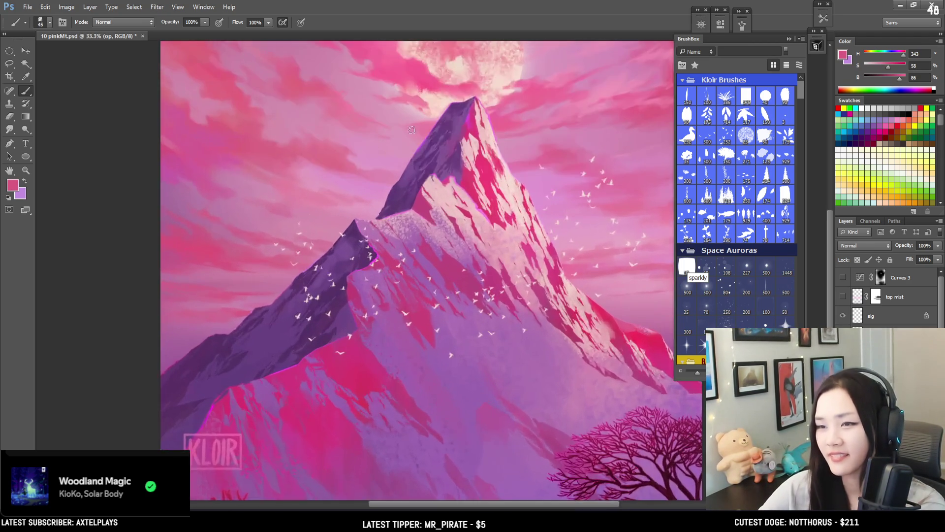
alt+click(262, 245)
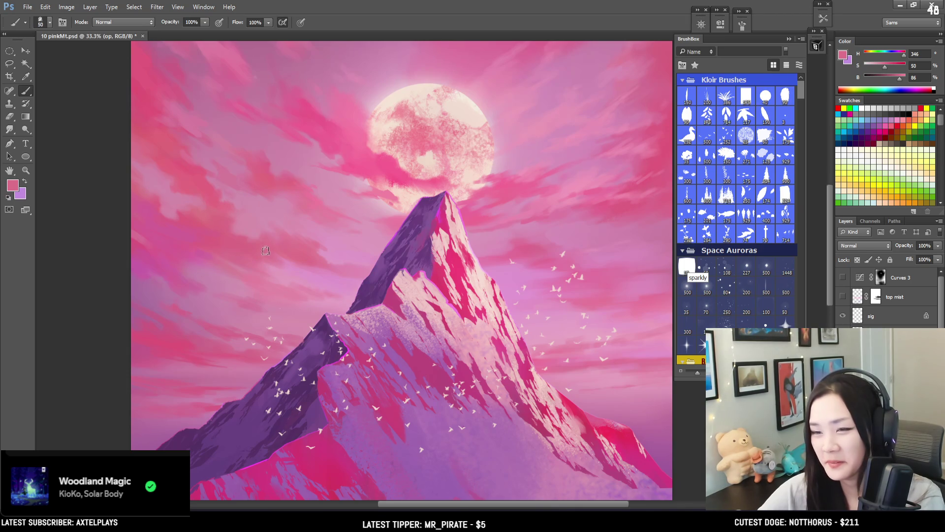
mouse_move(287, 266)
mouse_down()
mouse_move(232, 151)
mouse_move(262, 232)
mouse_move(221, 186)
mouse_move(227, 204)
mouse_move(206, 190)
mouse_move(264, 207)
mouse_move(249, 259)
mouse_move(257, 285)
mouse_up()
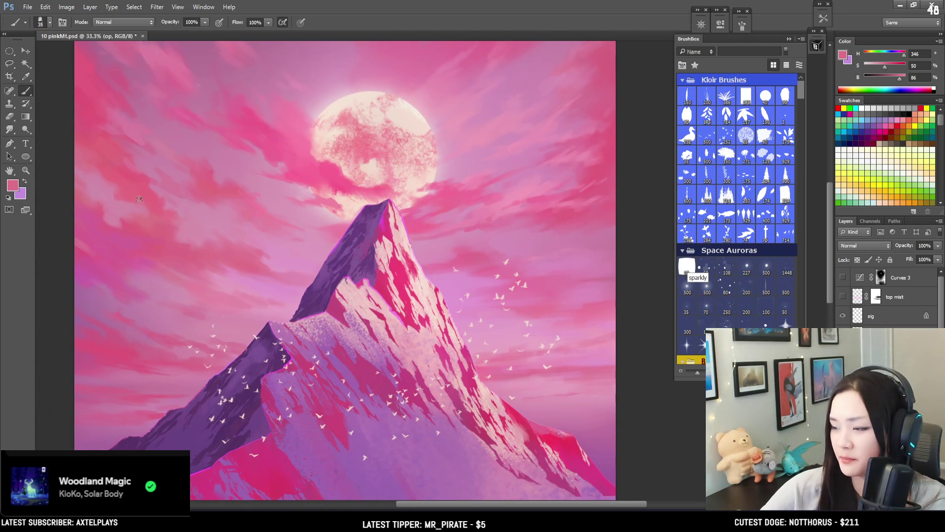
key(bracketleft)
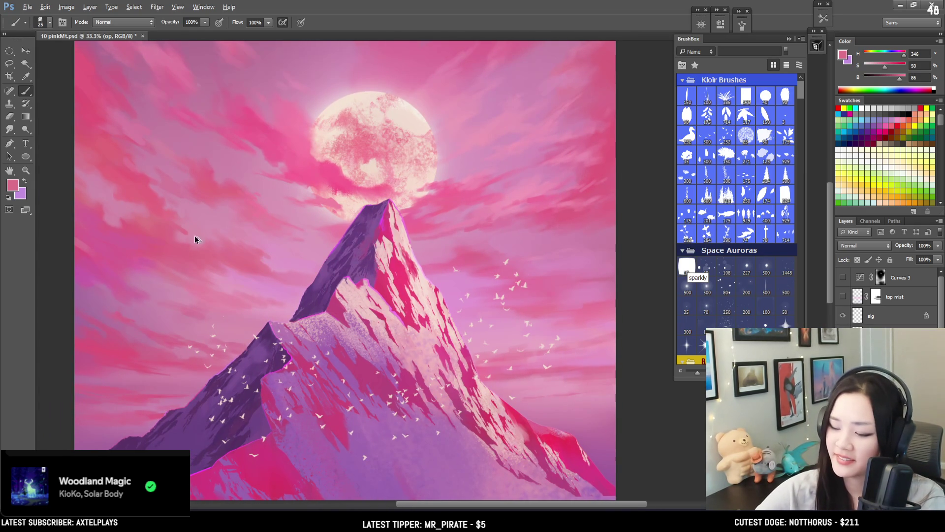
alt+click(174, 228)
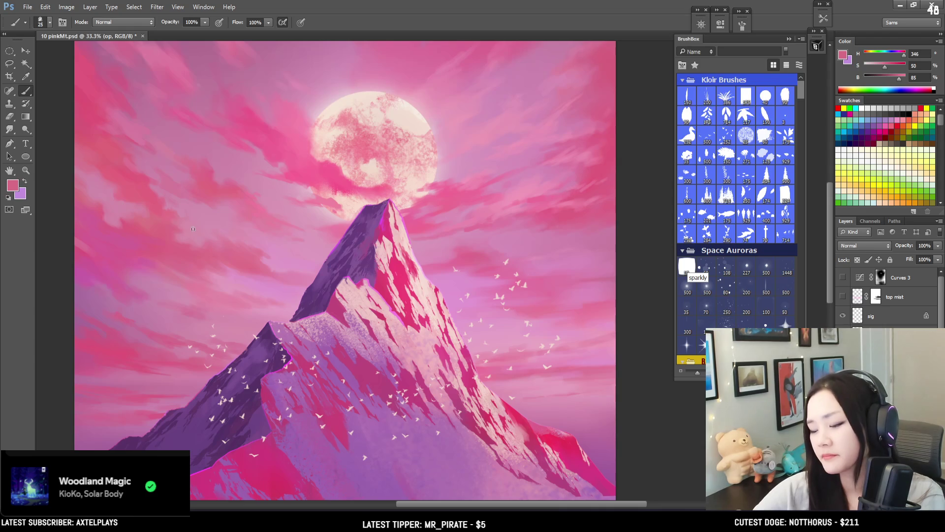
alt+click(194, 231)
alt+click(118, 207)
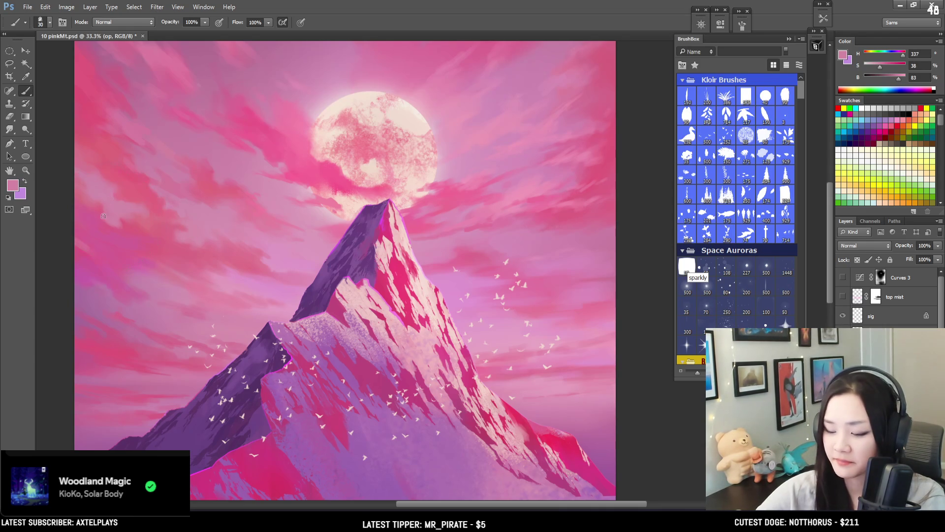
alt+click(81, 239)
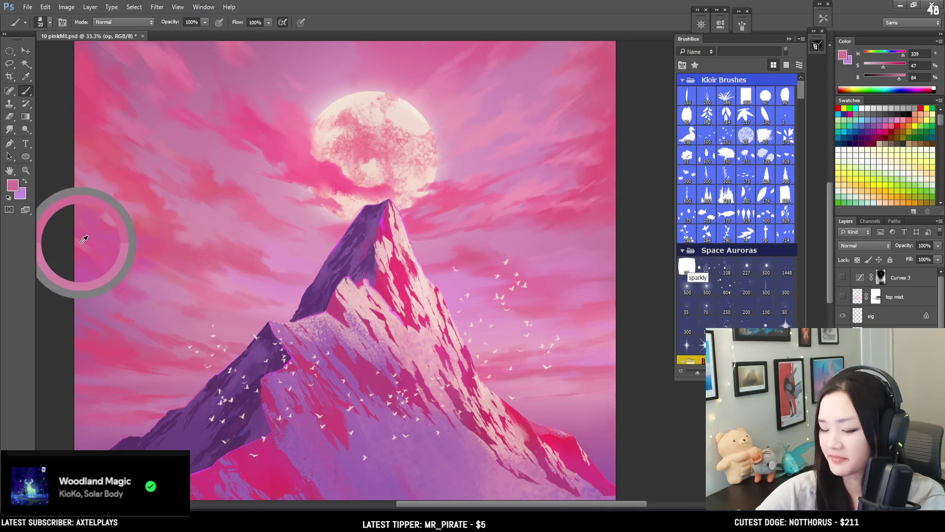
mouse_move(97, 241)
mouse_down()
mouse_move(110, 224)
mouse_move(153, 217)
mouse_move(123, 221)
mouse_move(135, 220)
mouse_up()
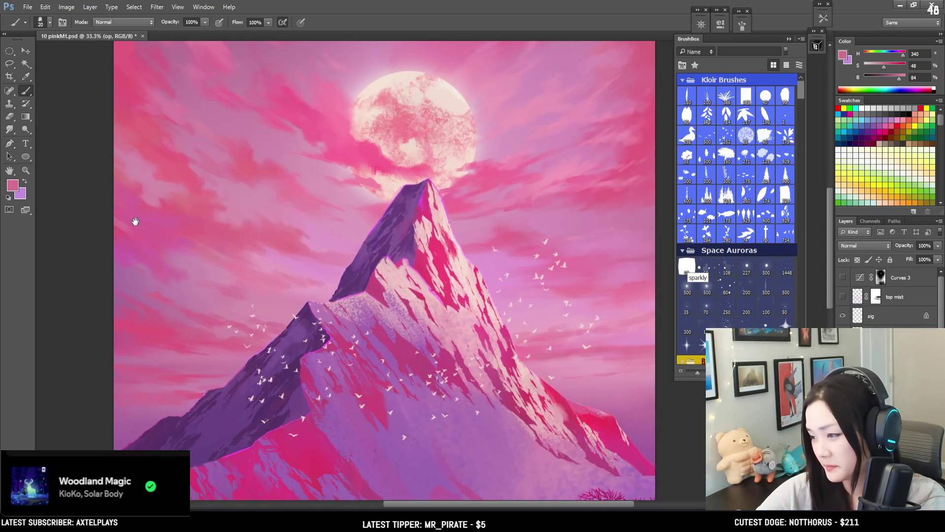
Add more streaks with softer and muted pinks, ending on a brighter pink (H 336, S 42, B 84)
alt+click(119, 220)
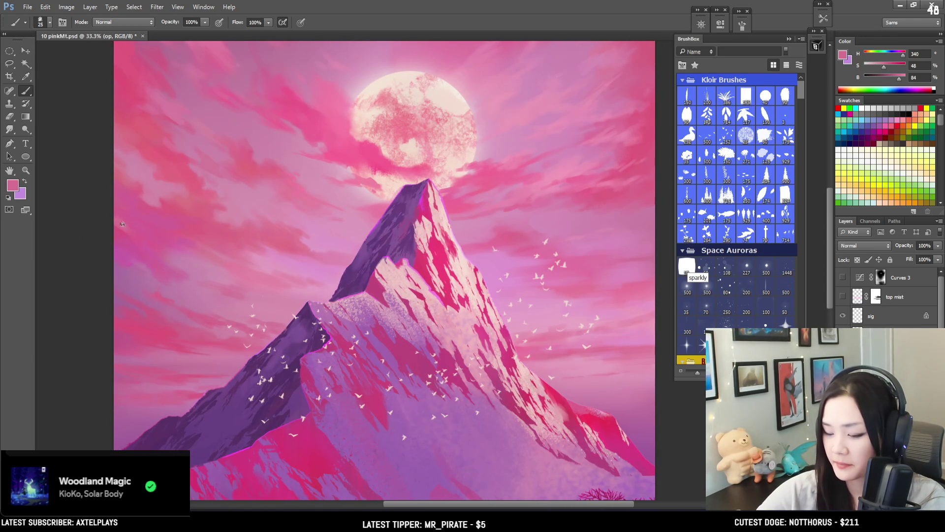
key(bracketleft)
alt+click(179, 249)
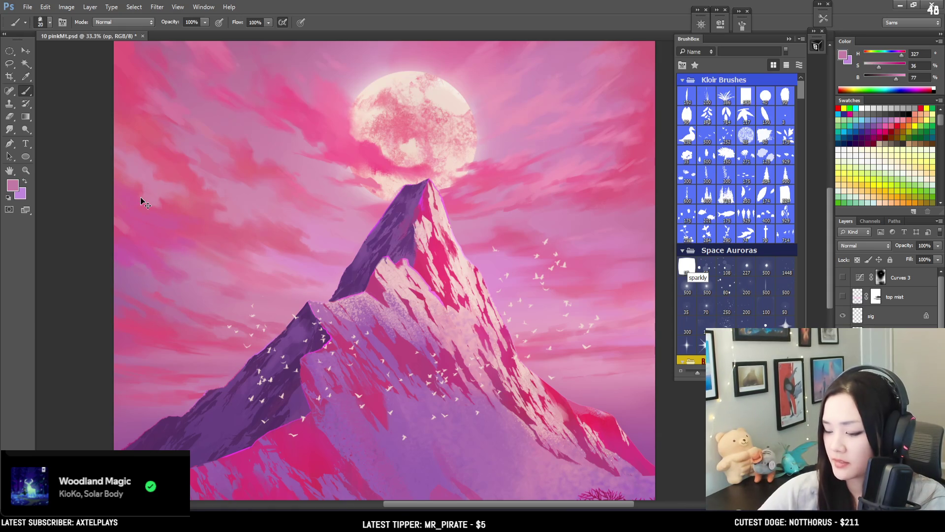
drag(527, 187, 383, 281)
key(bracketright)
alt+click(327, 101)
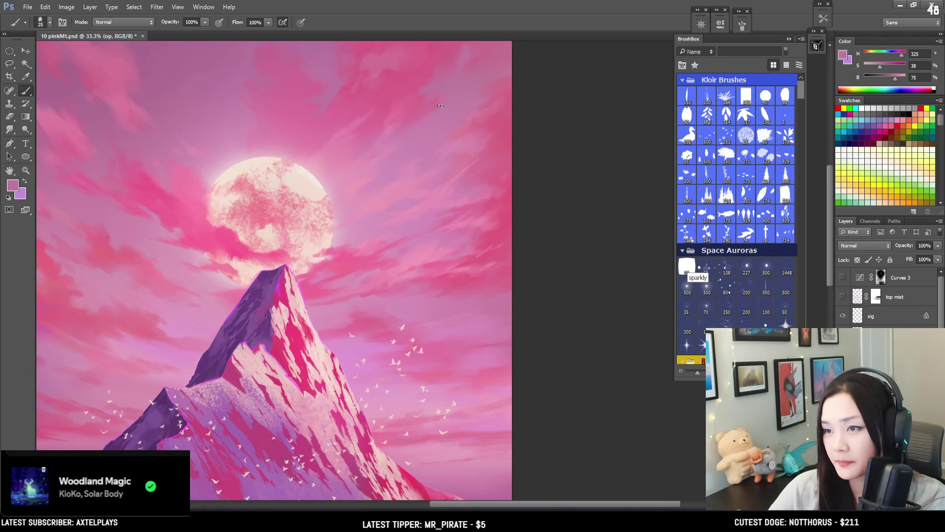
alt+click(460, 123)
Paint broader cloud streaks in the upper sky with a resampled nearby pink
mouse_move(469, 143)
mouse_down()
mouse_move(529, 133)
mouse_move(540, 155)
mouse_move(590, 148)
mouse_move(583, 175)
mouse_move(550, 177)
mouse_move(565, 183)
mouse_up()
key(bracketright)
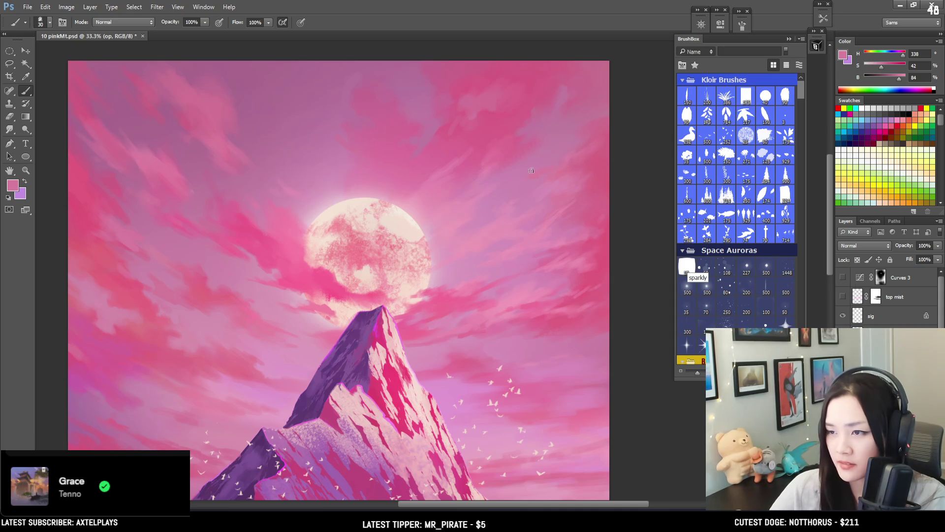
alt+click(568, 157)
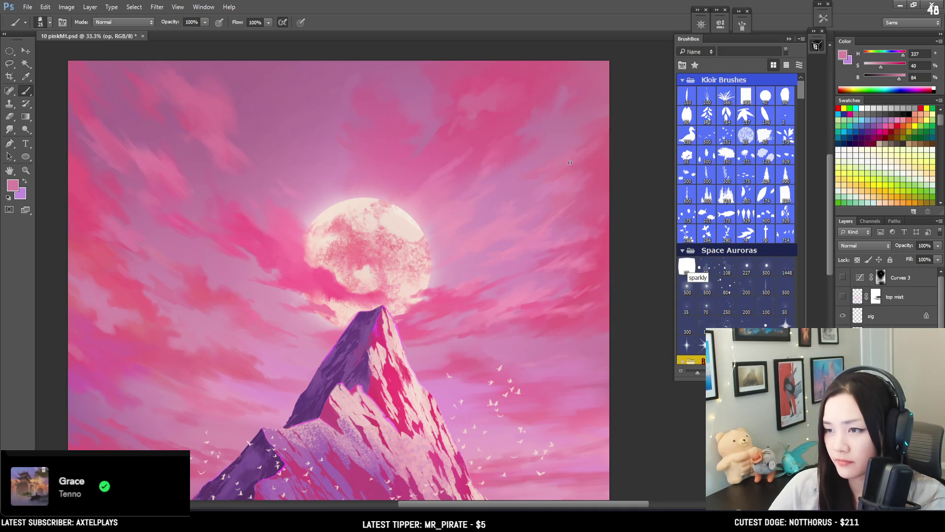
key(bracketright)
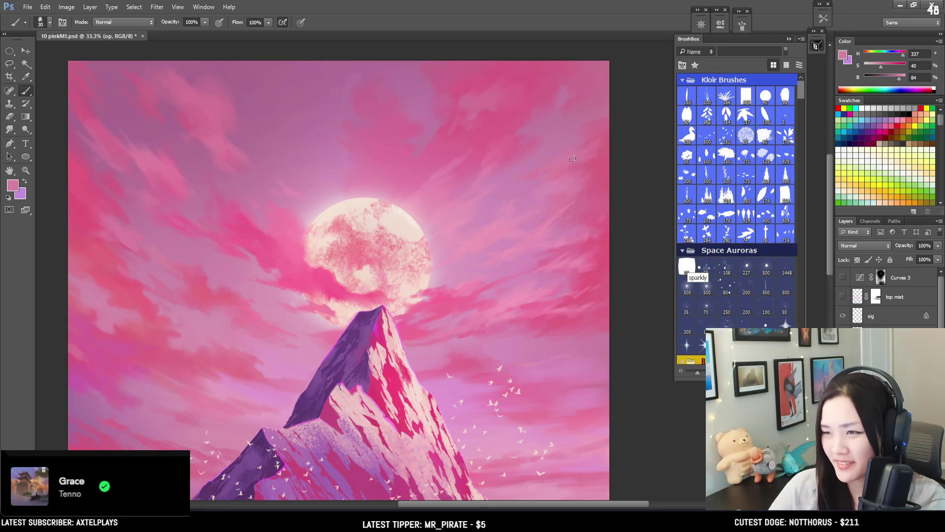
key(bracketleft)
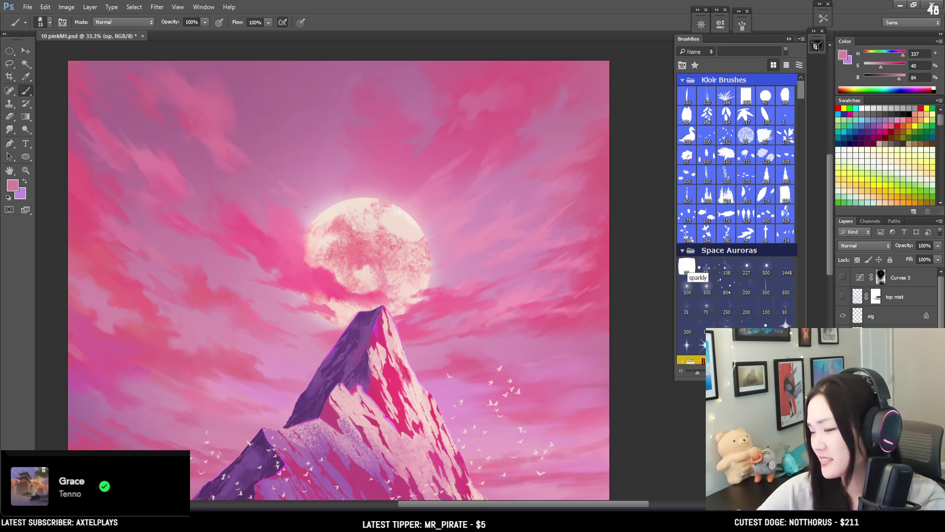
mouse_move(277, 192)
mouse_down()
mouse_move(226, 110)
mouse_move(277, 184)
mouse_move(277, 198)
mouse_move(274, 190)
mouse_up()
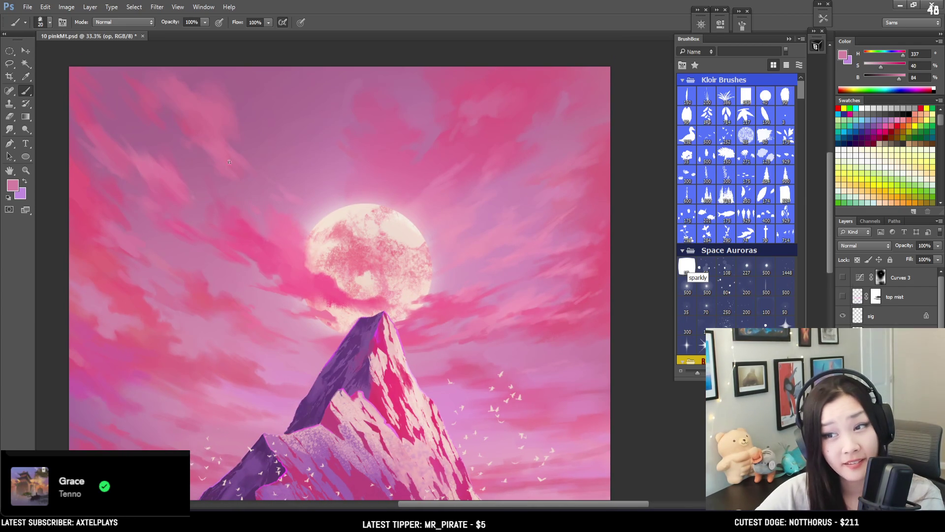
mouse_move(245, 154)
mouse_down()
mouse_move(241, 126)
mouse_move(262, 165)
mouse_up()
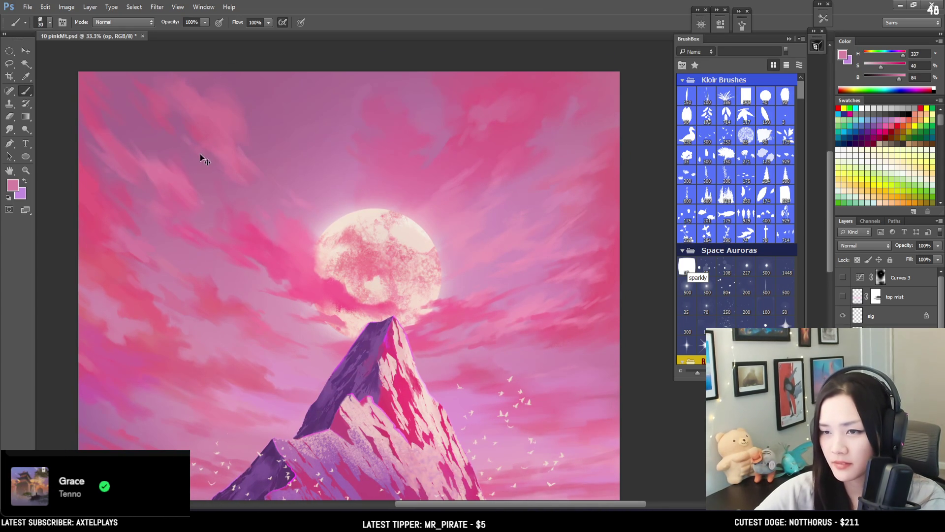
Streak stronger and darker pinks across the upper-left sky above the moon
alt+click(232, 140)
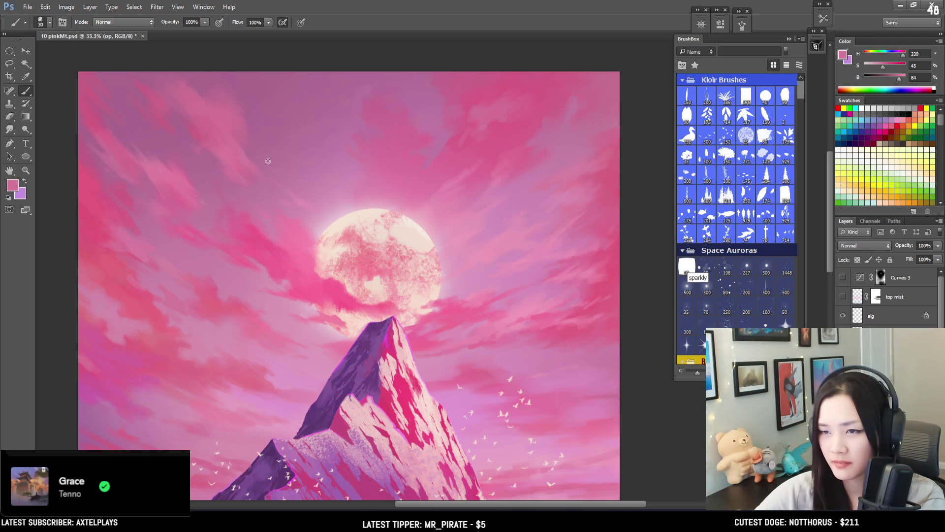
alt+click(173, 122)
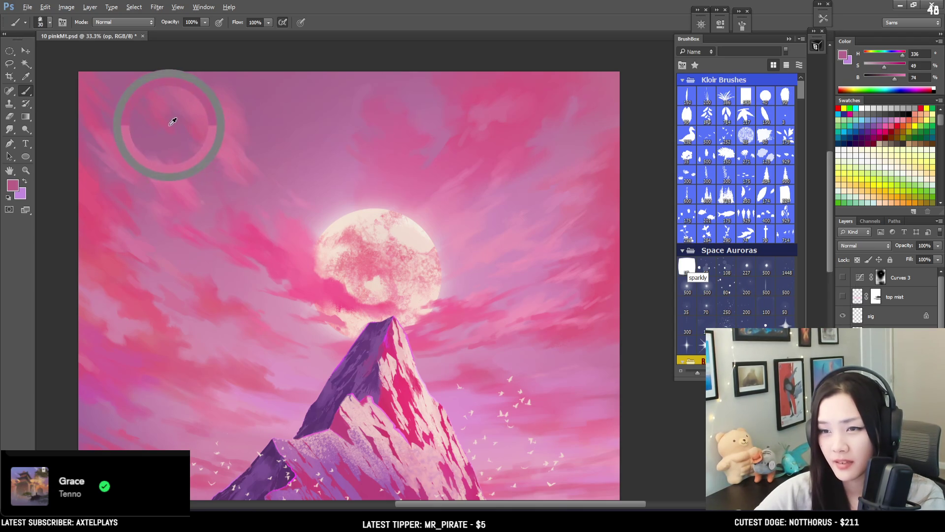
mouse_move(207, 185)
mouse_down()
mouse_move(194, 148)
mouse_move(202, 135)
mouse_up()
scroll(205, 189, down, 2)
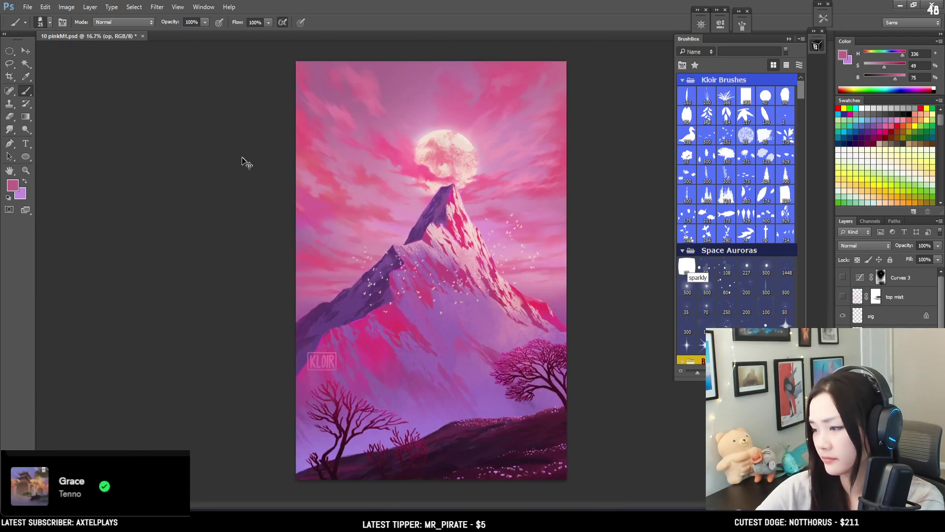
scroll(241, 154, up, 1)
drag(412, 134, 338, 213)
key(bracketright)
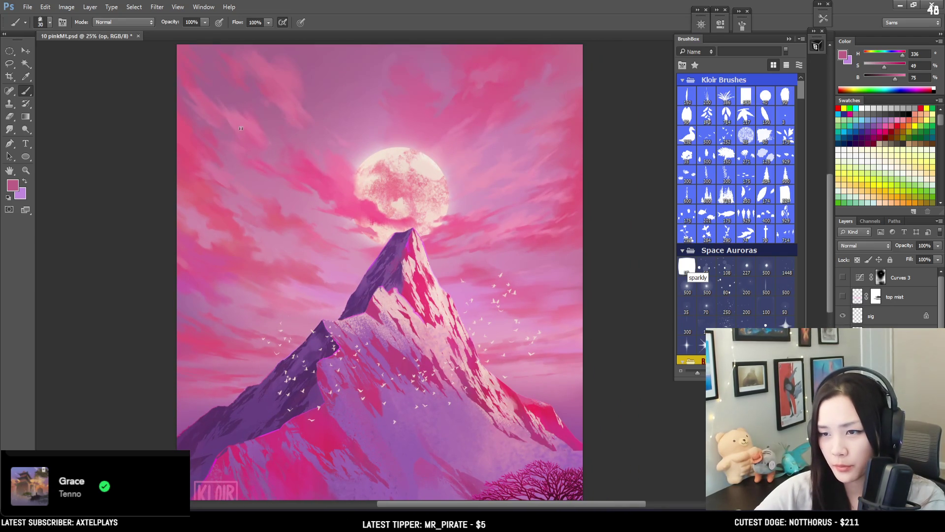
alt+click(274, 149)
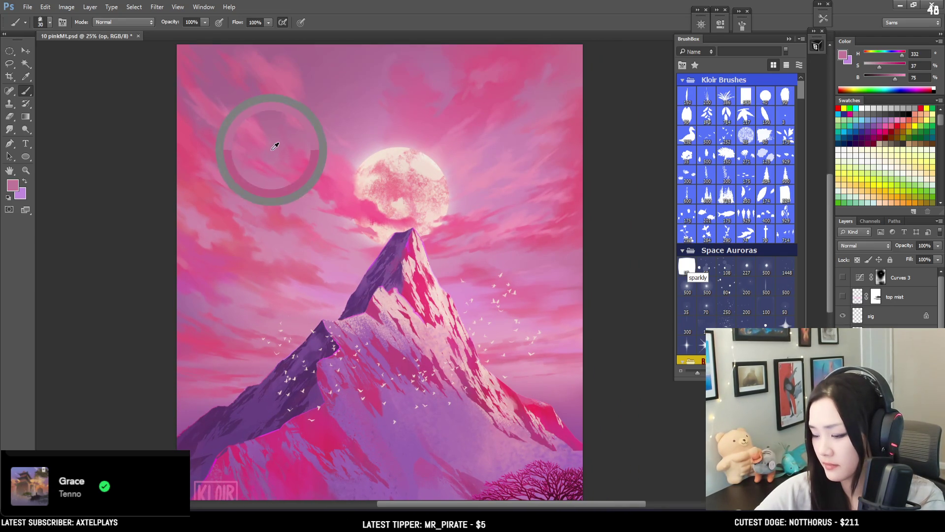
mouse_move(271, 147)
mouse_down()
mouse_move(256, 104)
mouse_move(277, 147)
mouse_move(272, 128)
mouse_move(277, 135)
mouse_move(263, 136)
mouse_up()
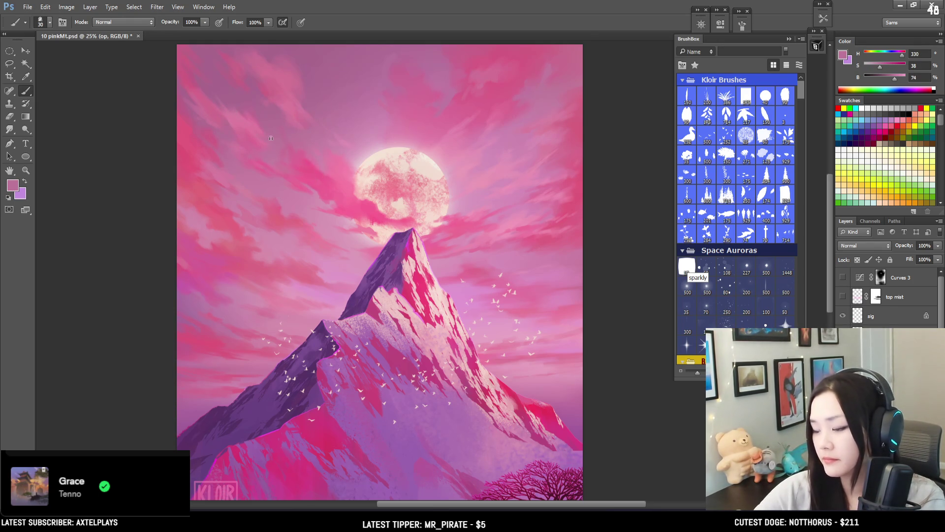
Blend bright pinks into the clouds near the moon and above the peak
drag(323, 141, 294, 130)
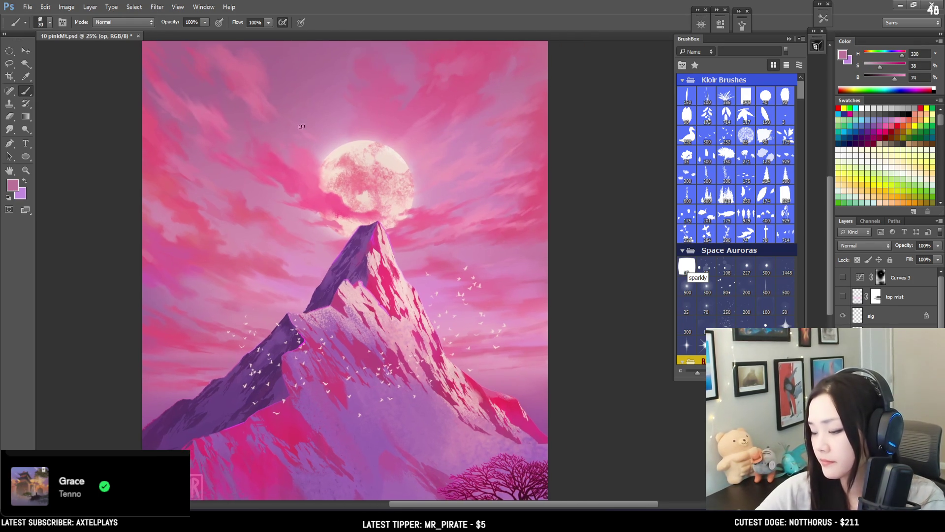
drag(309, 173, 314, 182)
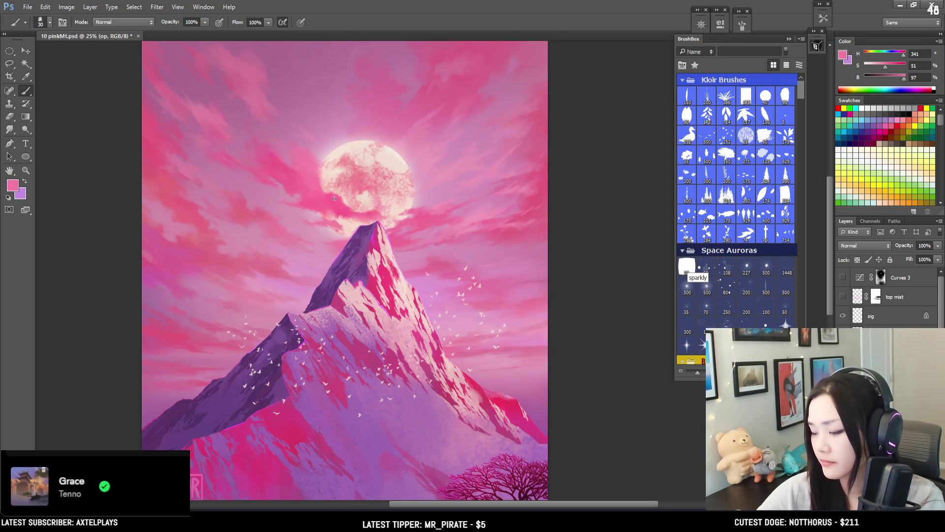
mouse_move(342, 213)
mouse_down()
mouse_move(284, 181)
mouse_move(309, 200)
mouse_up()
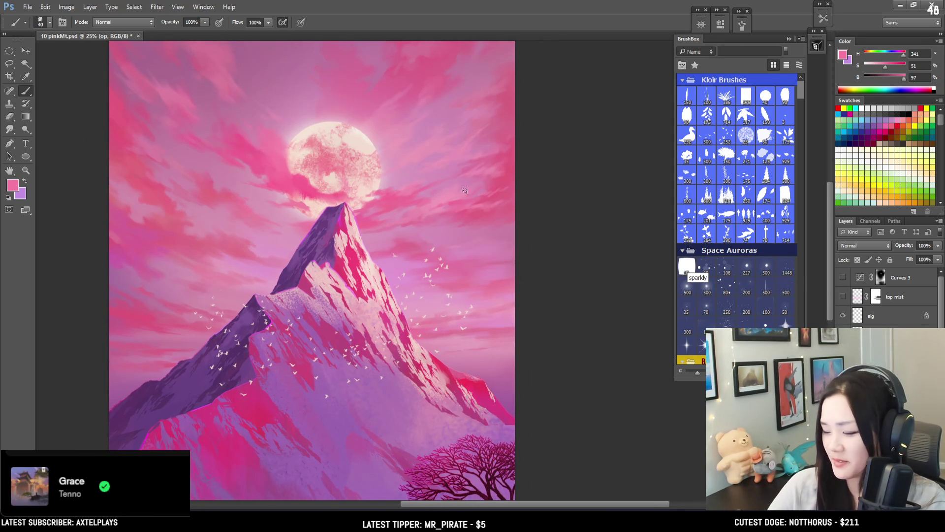
alt+click(362, 212)
key(bracketleft)
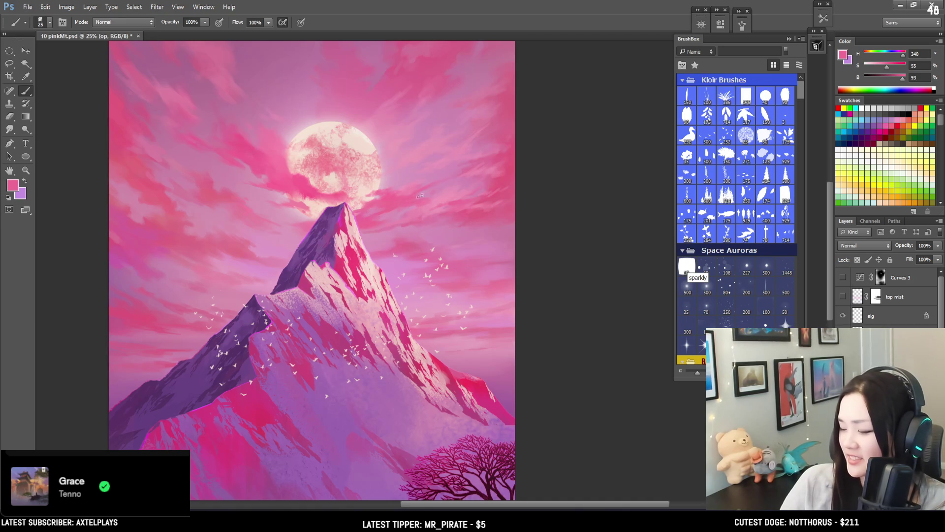
Soften the clouds with a paler pink (H 338, S 37, B 93) and a smaller brush
alt+click(476, 165)
key(bracketleft)
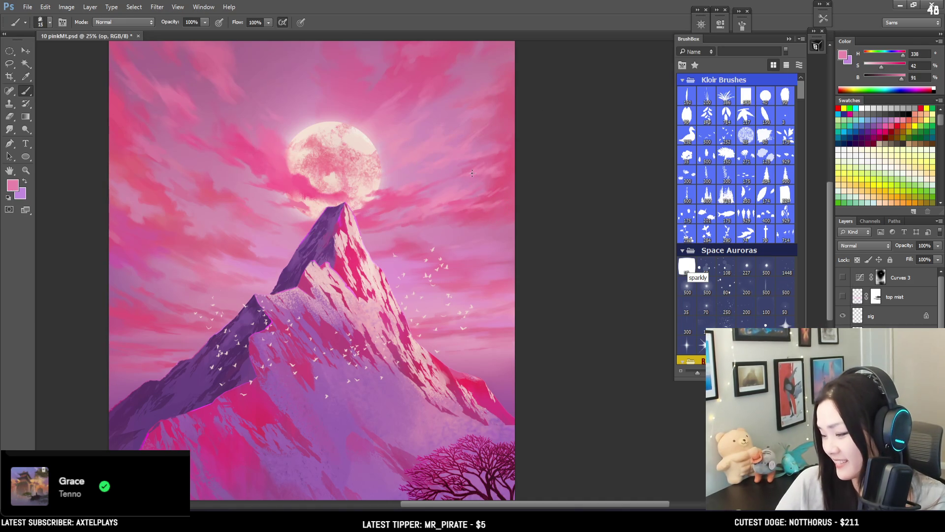
key(bracketright)
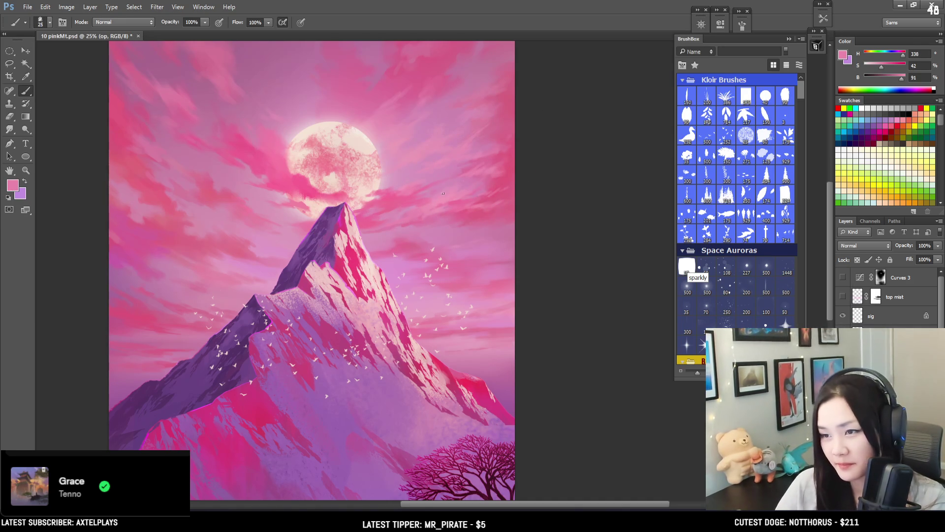
alt+click(446, 193)
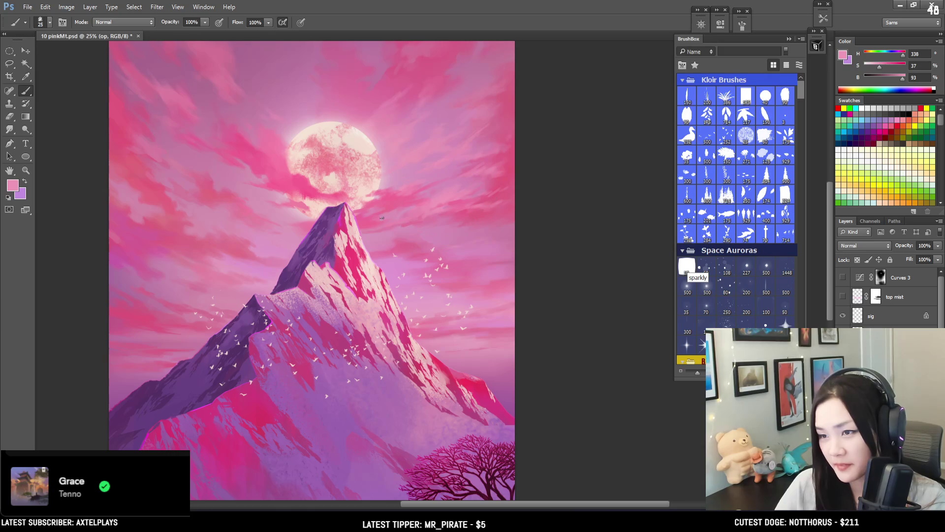
mouse_move(456, 206)
mouse_down()
mouse_move(586, 159)
mouse_move(489, 122)
mouse_move(487, 99)
mouse_up()
mouse_move(471, 243)
mouse_down()
mouse_move(417, 292)
mouse_move(432, 281)
mouse_move(429, 266)
mouse_up()
key(bracketleft)
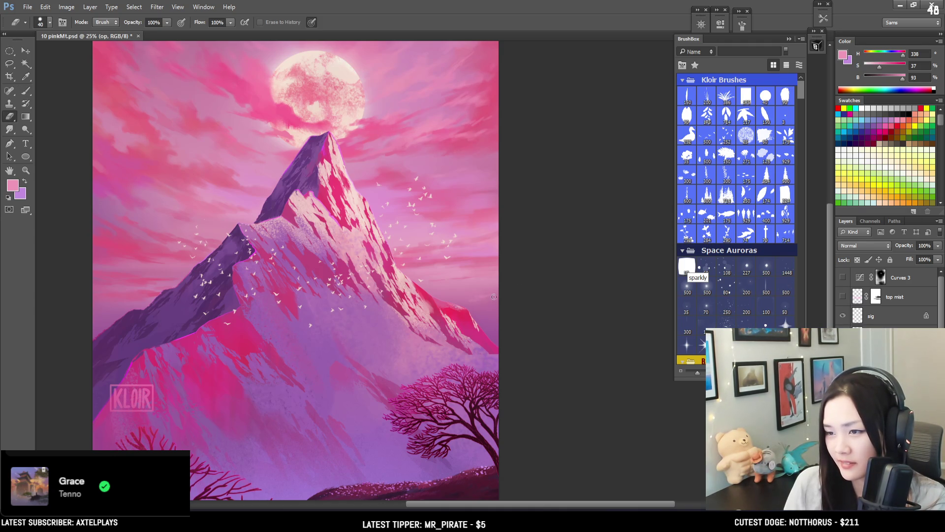
Erase parts of the clouds with a larger eraser preset at reduced size
mouse_move(486, 301)
mouse_down()
mouse_move(472, 310)
mouse_move(503, 289)
mouse_move(473, 294)
mouse_up()
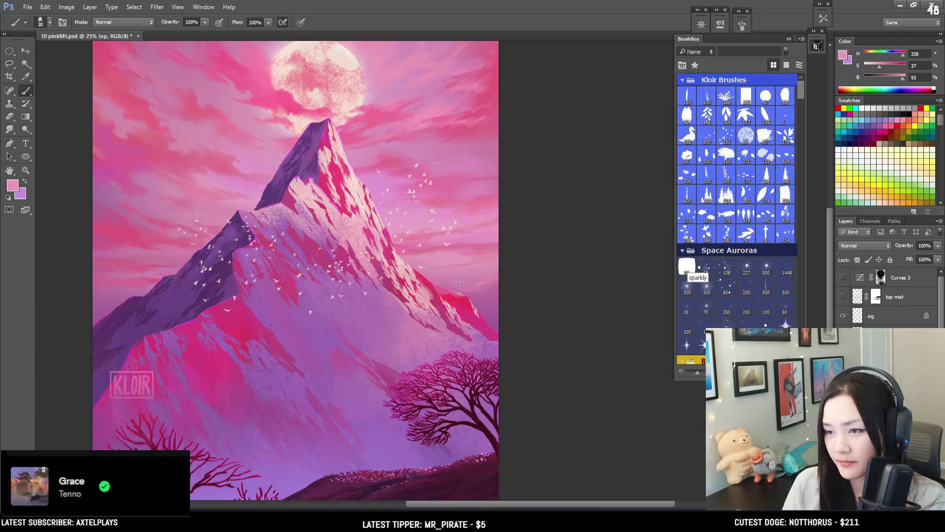
key(e)
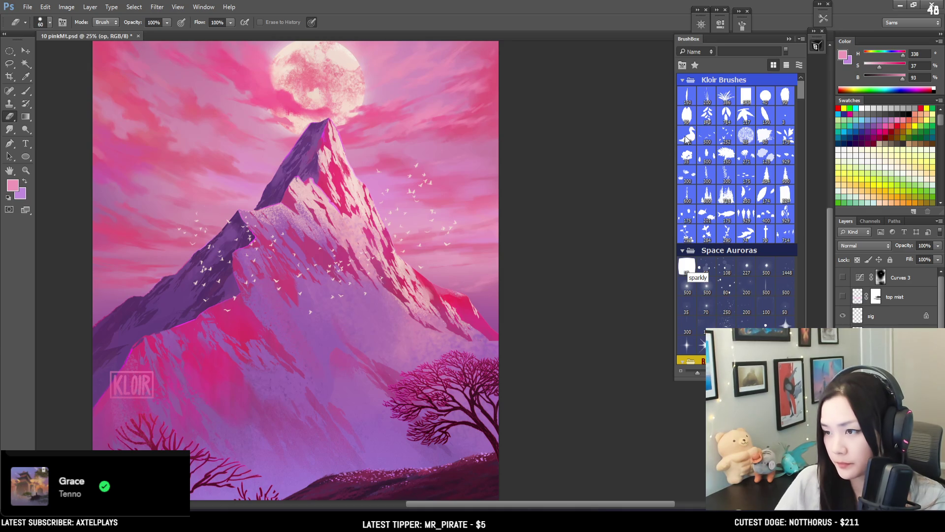
drag(800, 97, 794, 105)
click(785, 187)
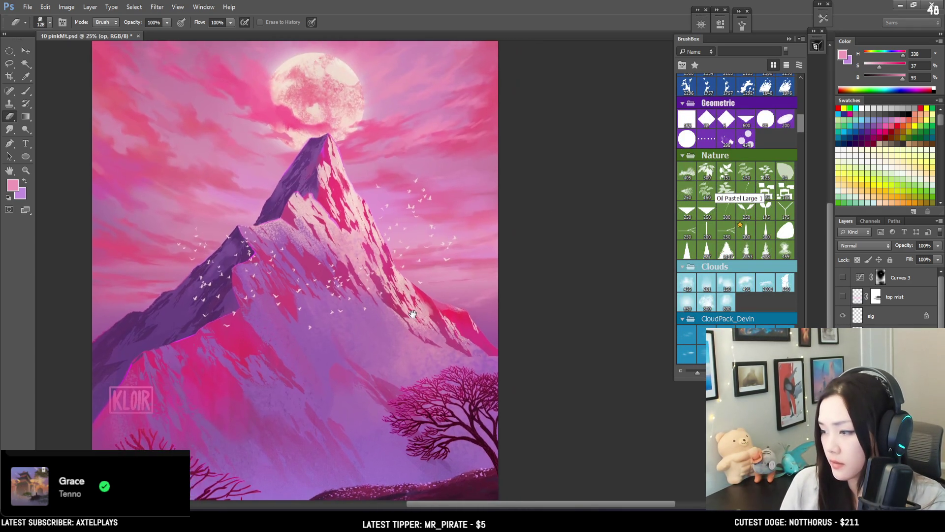
mouse_move(412, 314)
mouse_down()
mouse_move(401, 307)
mouse_move(427, 319)
mouse_up()
key(bracketleft)
key(bracketleft)
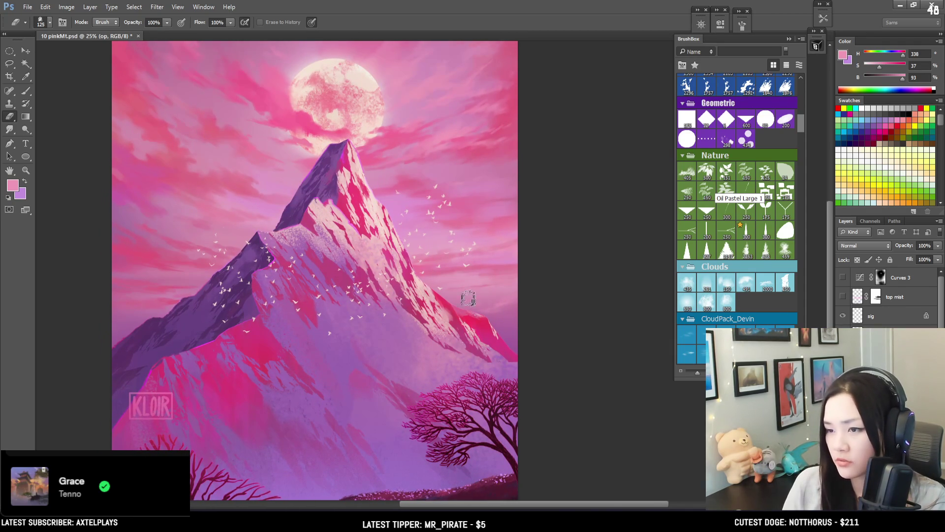
Repaint the clouds with deeper and more saturated pinks sampled from the sky
key(b)
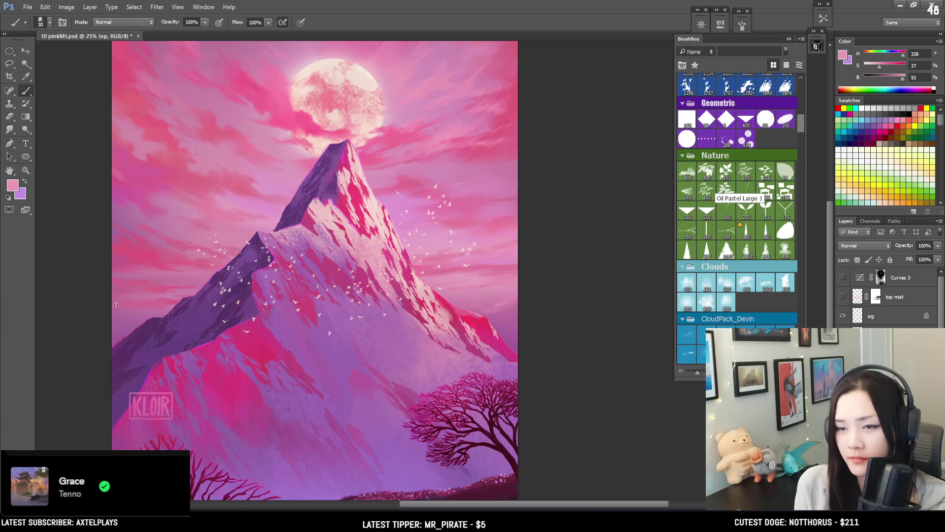
alt+click(134, 306)
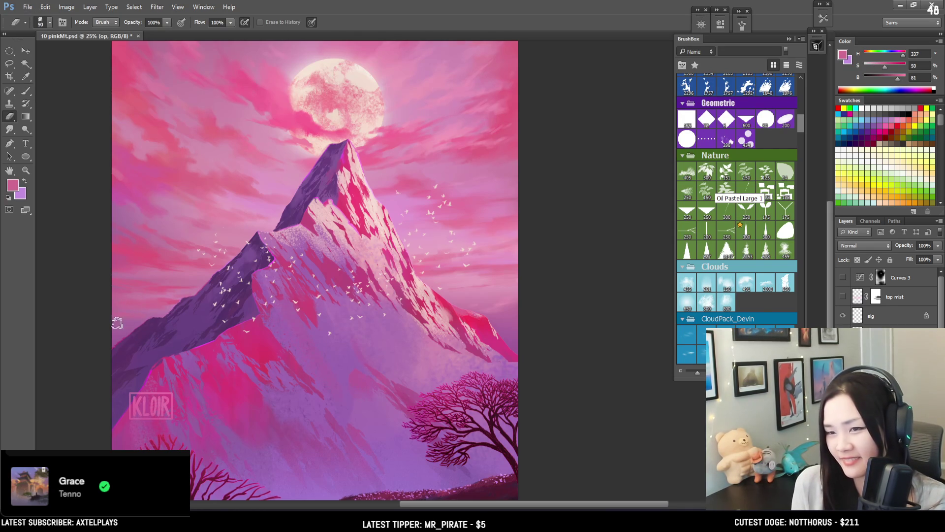
mouse_move(192, 309)
mouse_down()
mouse_move(147, 364)
mouse_move(162, 357)
mouse_move(187, 303)
mouse_move(151, 289)
mouse_up()
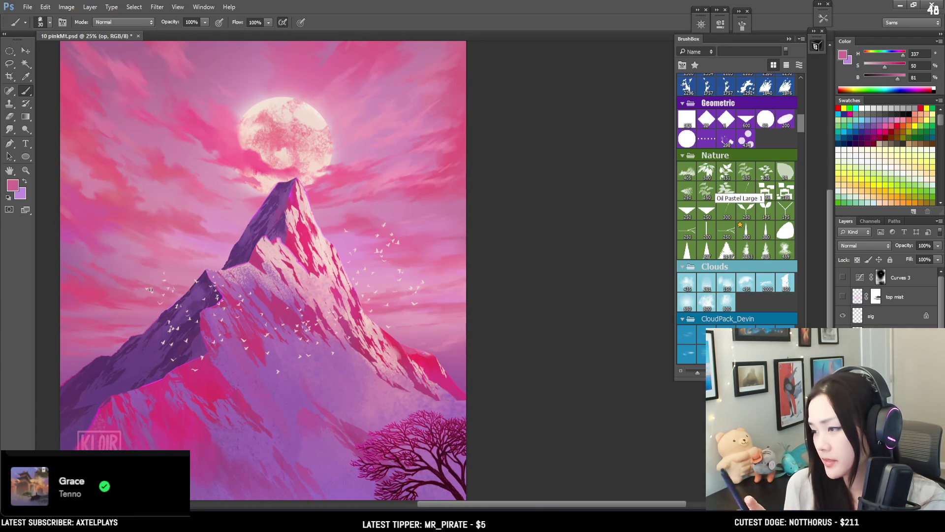
drag(150, 290, 195, 219)
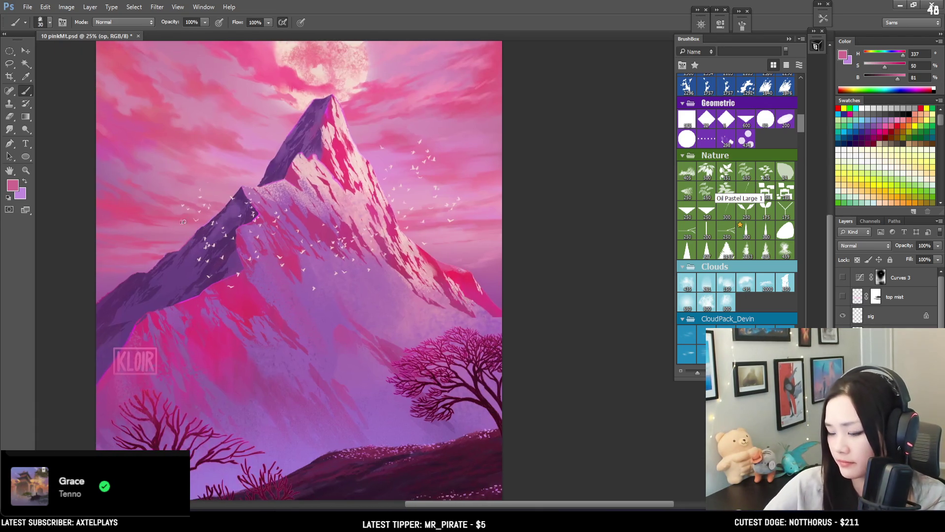
alt+click(116, 159)
alt+click(168, 116)
alt+click(178, 106)
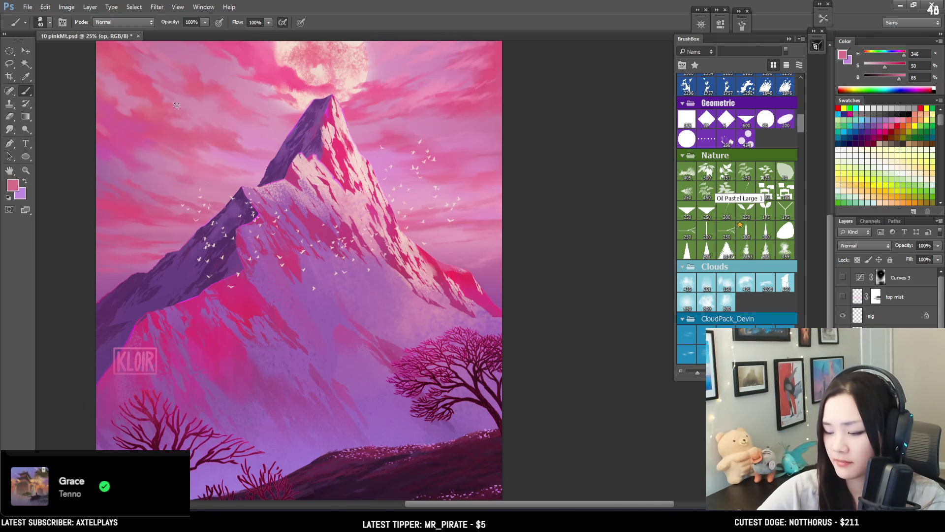
Alternate erasing and painting with a resampled deeper pink (H 338, S 45, B 81), enlarging the eraser
key(e)
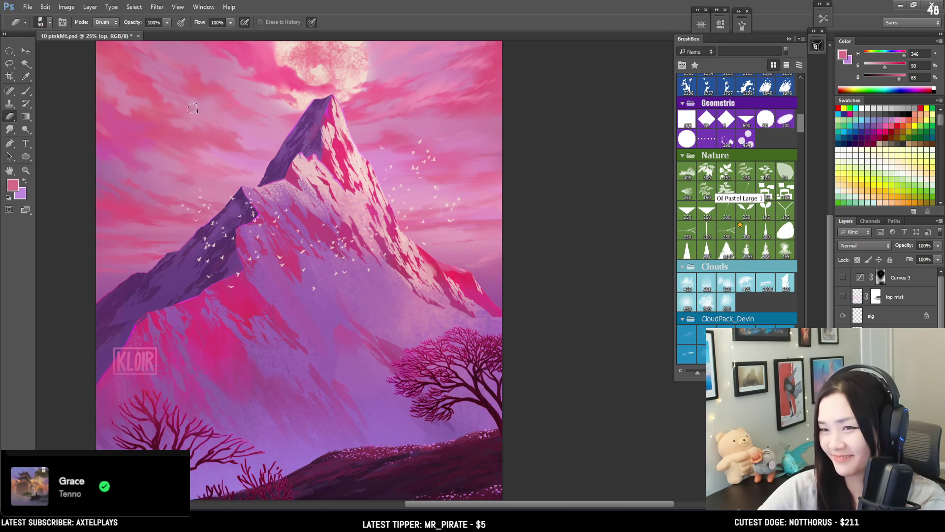
key(ctrl+minus)
key(ctrl+plus)
key(b)
alt+click(291, 138)
key(e)
key(Escape)
key(bracketright)
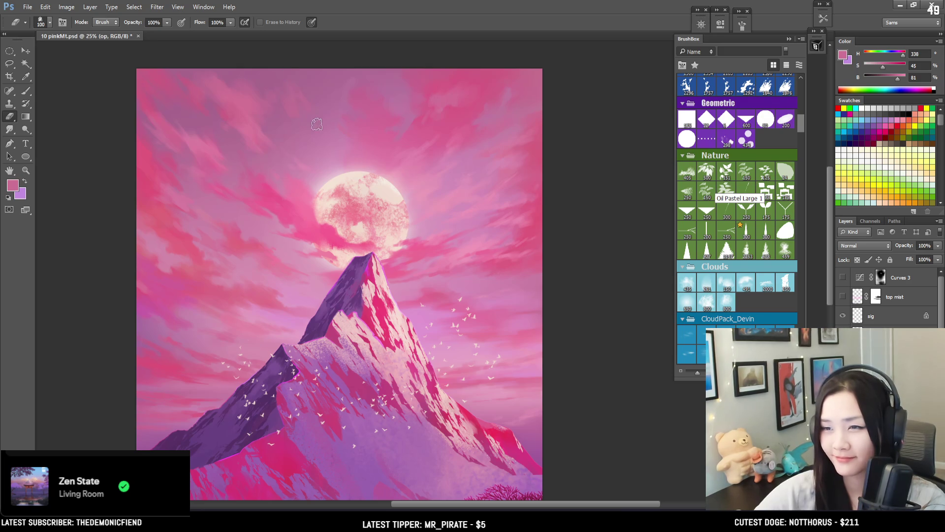
Sample a sky pink and paint a streak in the upper-left sky, erasing and repainting part of it
key(b)
alt+click(290, 108)
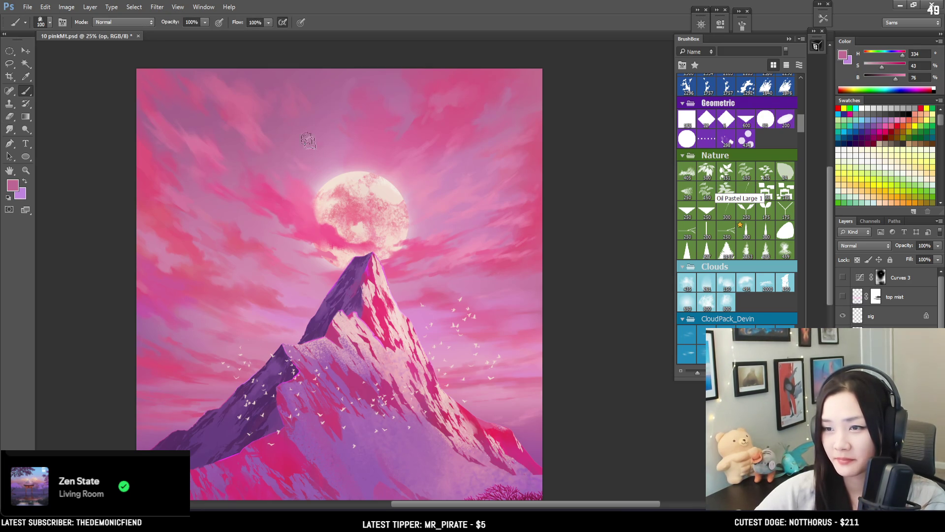
mouse_move(333, 161)
mouse_down()
mouse_move(327, 120)
mouse_move(332, 133)
mouse_move(306, 154)
mouse_move(317, 152)
mouse_move(311, 133)
mouse_move(325, 141)
mouse_up()
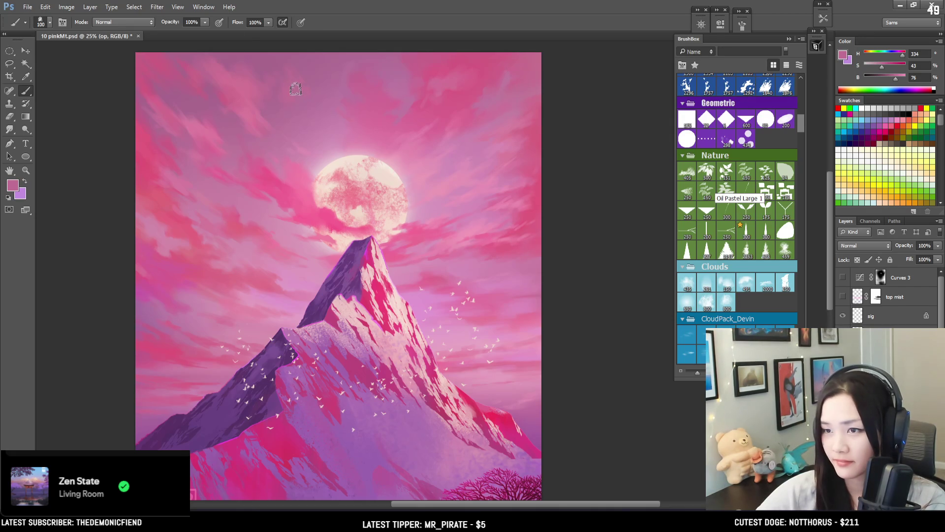
key(e)
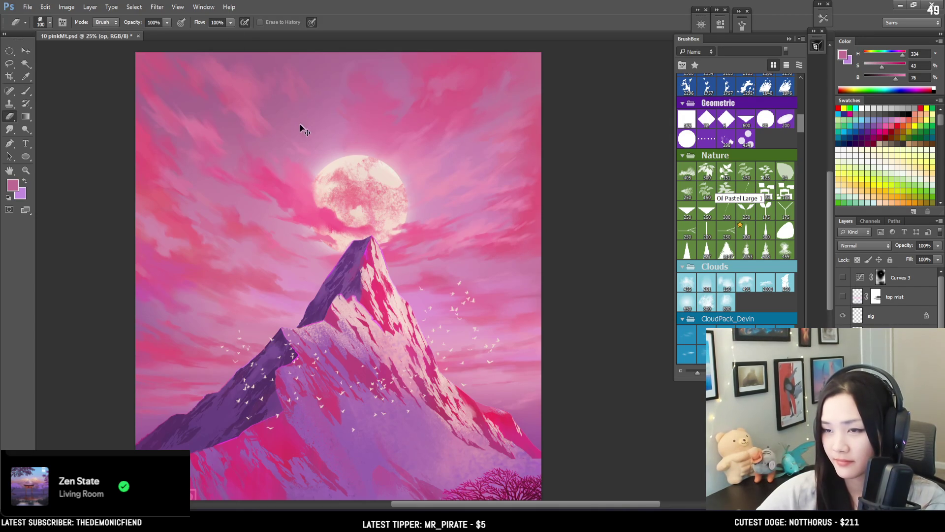
key(b)
alt+click(290, 89)
mouse_move(302, 101)
mouse_down()
mouse_move(312, 108)
mouse_move(302, 103)
mouse_move(305, 113)
mouse_up()
Shrink the brush and sample brighter pinks to paint finer streaks near the moon
key(bracketright)
key(bracketleft)
alt+click(294, 94)
key(bracketleft)
alt+click(251, 101)
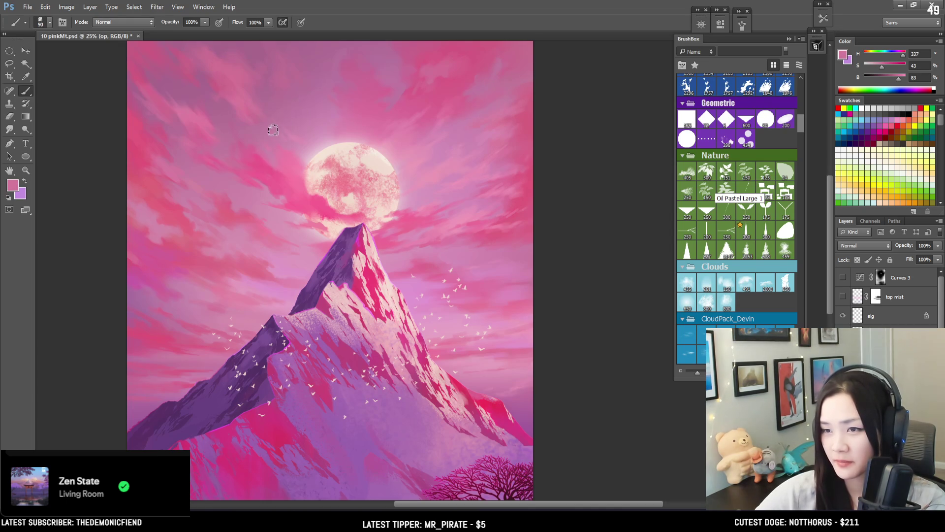
drag(298, 137, 285, 120)
key(bracketleft)
key(bracketleft)
key(bracketleft)
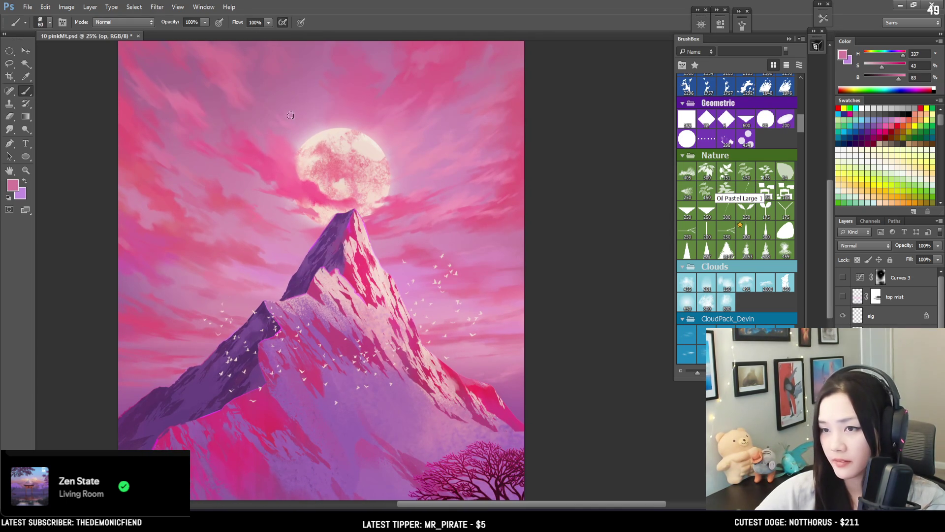
alt+click(254, 91)
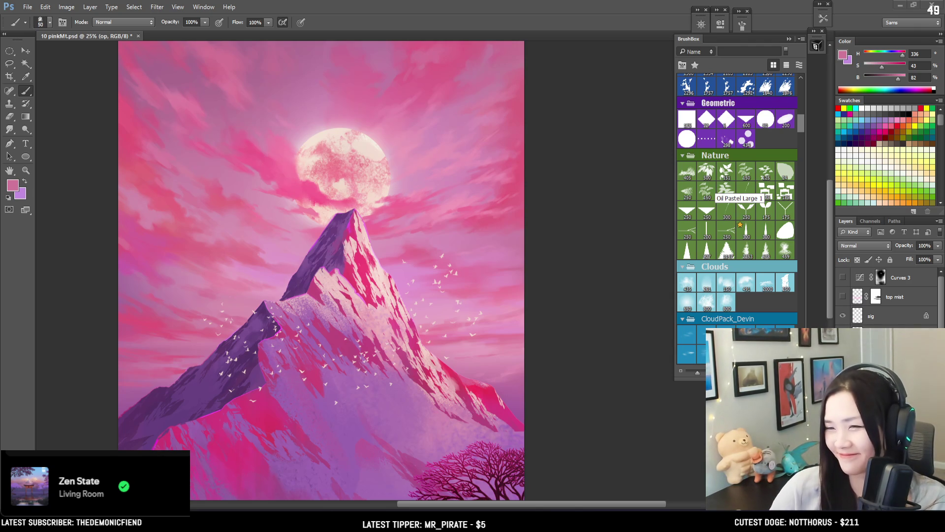
Sample brighter and softer upper-left sky pinks and paint more streaks
drag(567, 97, 585, 115)
alt+click(252, 95)
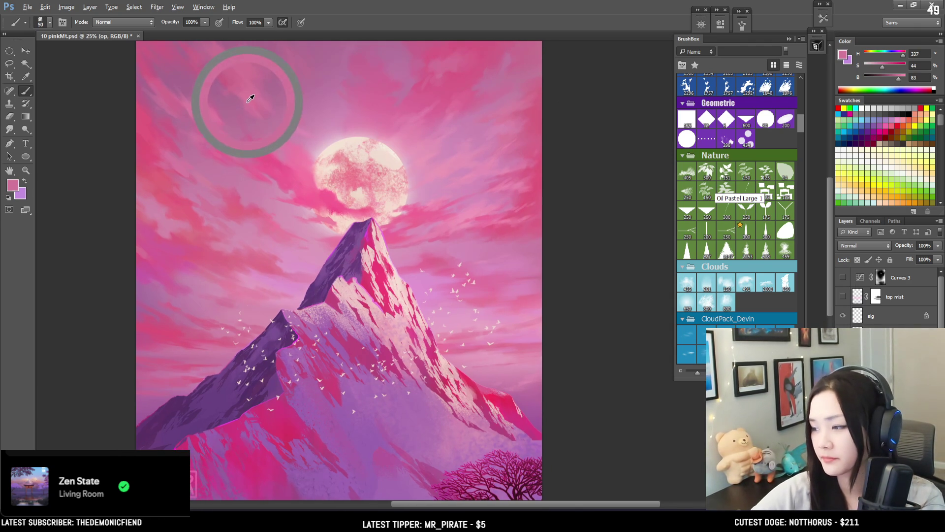
key(bracketleft)
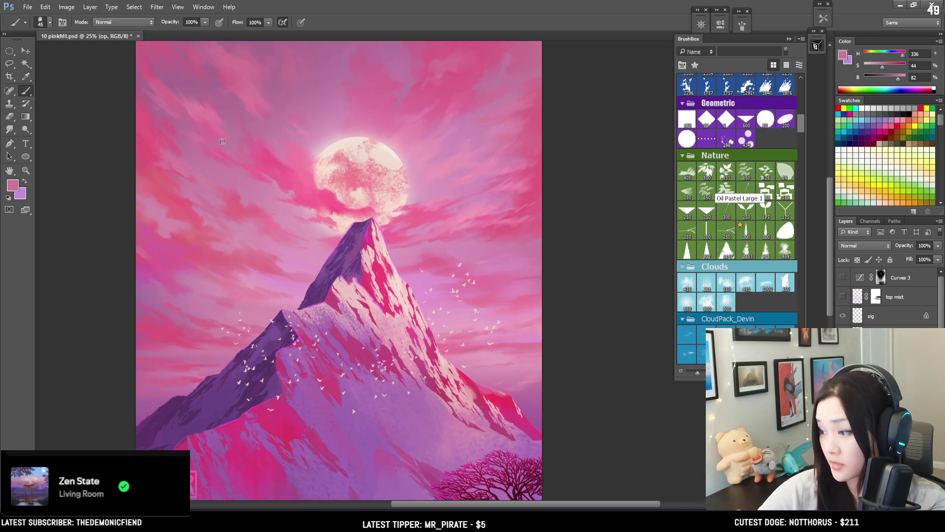
mouse_move(259, 148)
mouse_down()
mouse_move(249, 133)
mouse_move(265, 150)
mouse_up()
key(bracketright)
alt+click(197, 100)
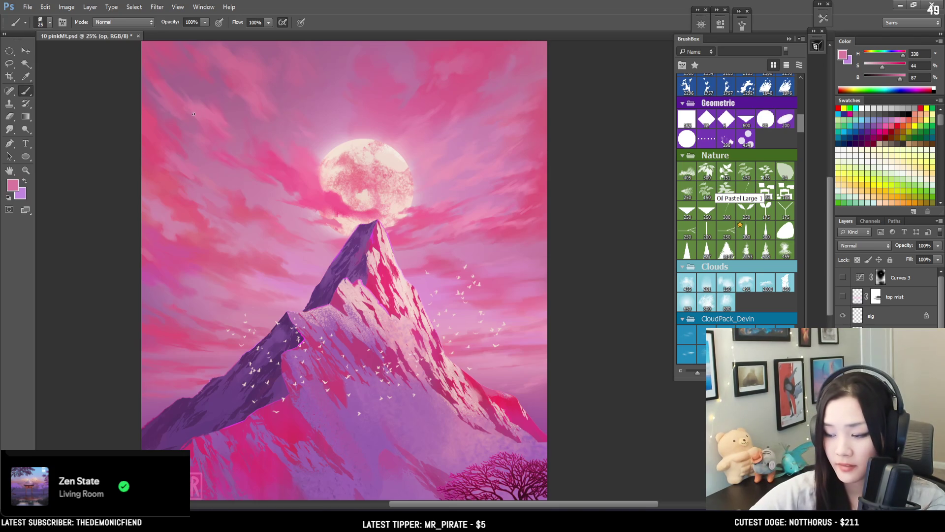
alt+click(203, 108)
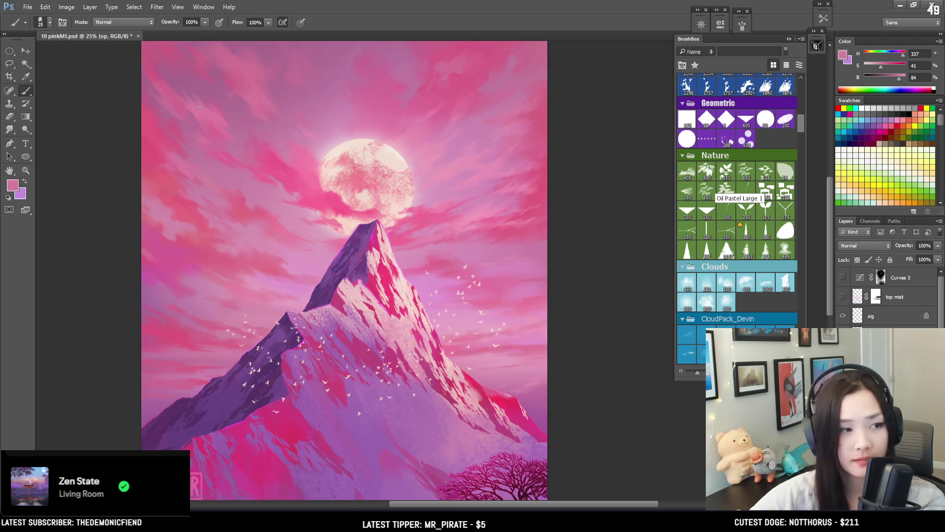
Erase excess paint, then sample a deeper cloud pink (H 337, S 49, B 76)
key(e)
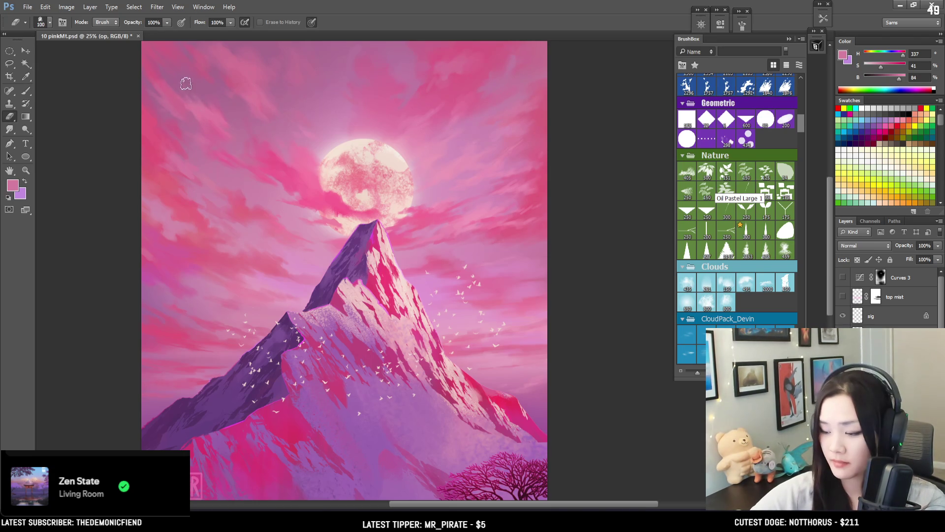
key(b)
alt+click(206, 112)
alt+click(208, 74)
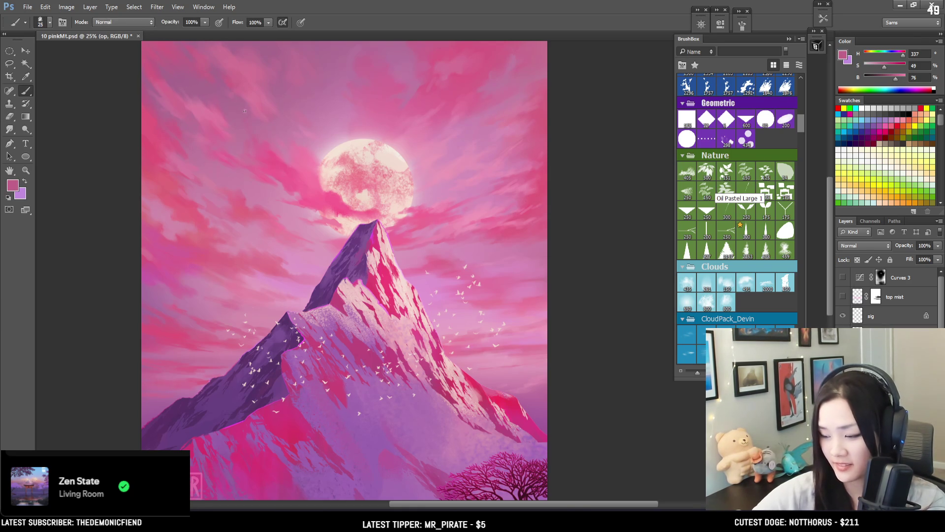
key(ctrl+plus)
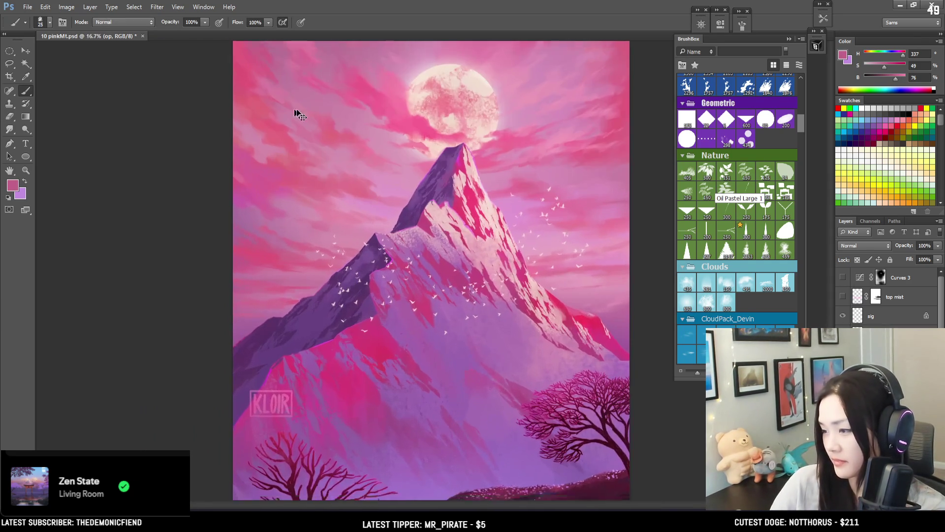
Sample a light pink near the moon and a warmer magenta, painting clouds around the moon
mouse_move(247, 221)
mouse_down()
mouse_move(220, 237)
mouse_move(237, 229)
mouse_up()
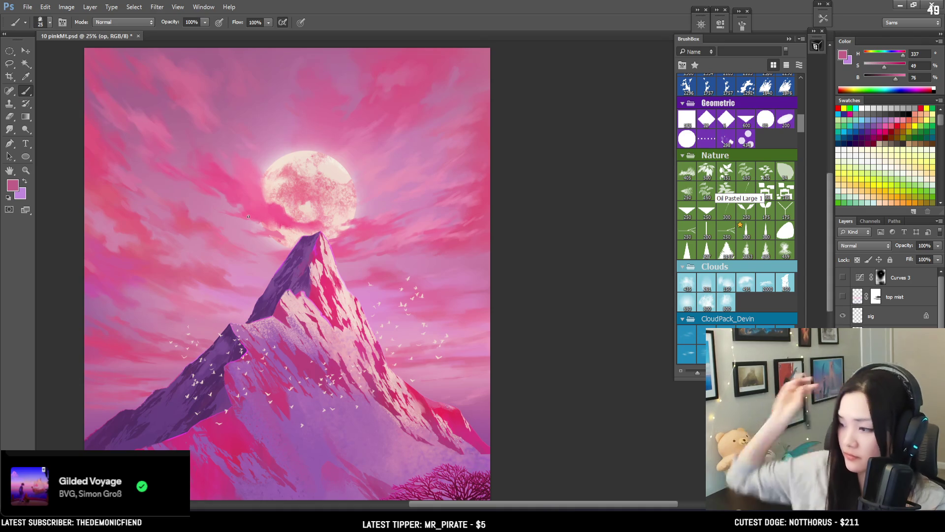
alt+click(382, 185)
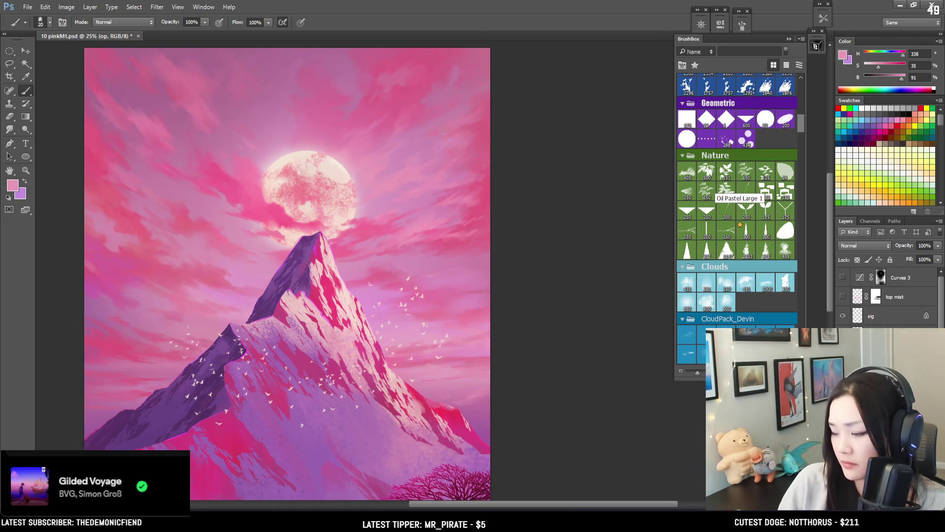
mouse_move(438, 189)
mouse_down()
mouse_move(439, 169)
mouse_move(430, 223)
mouse_move(446, 173)
mouse_move(459, 188)
mouse_up()
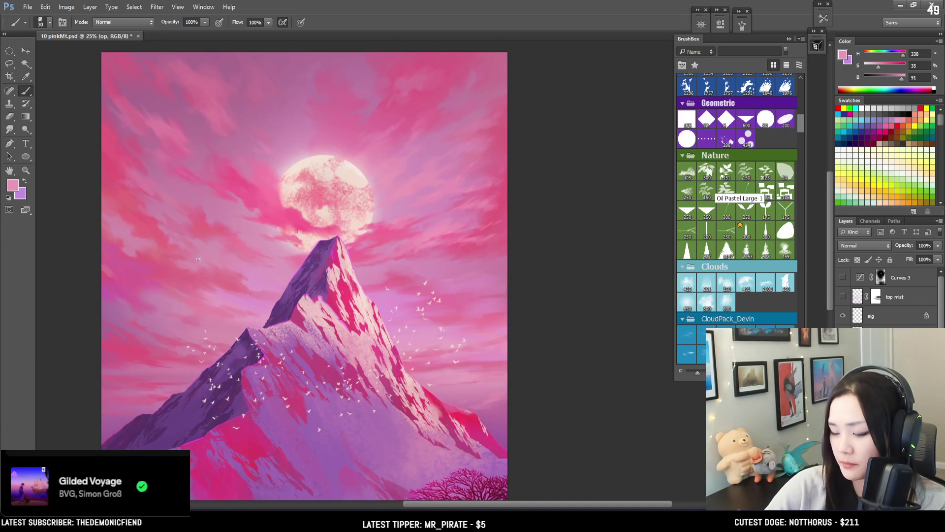
alt+click(151, 274)
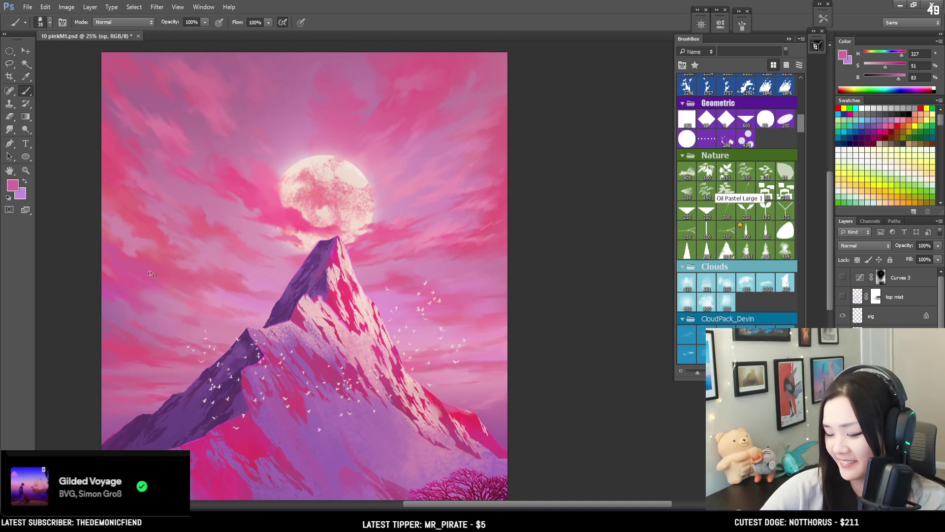
key(bracketright)
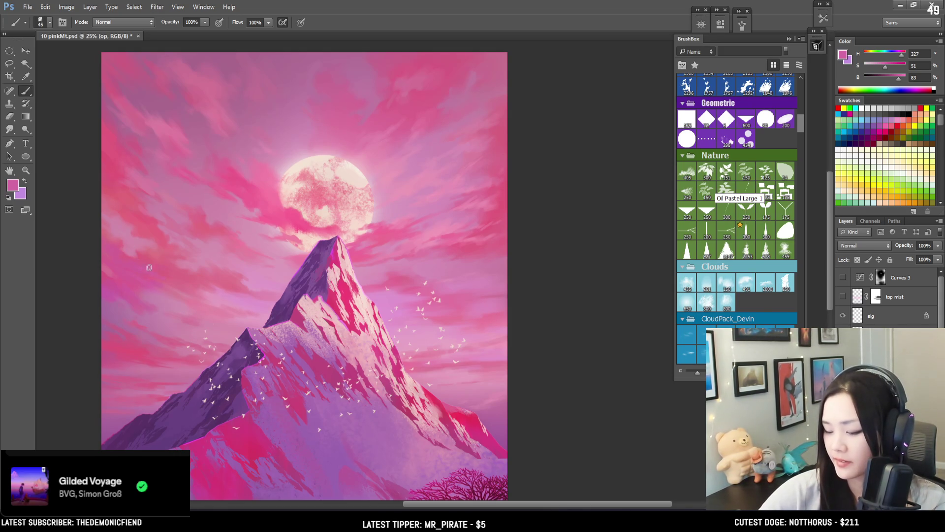
Paint larger pink cloud streaks lower in the sky with an enlarged brush
mouse_move(167, 271)
mouse_down()
mouse_move(154, 228)
mouse_move(172, 245)
mouse_move(161, 236)
mouse_up()
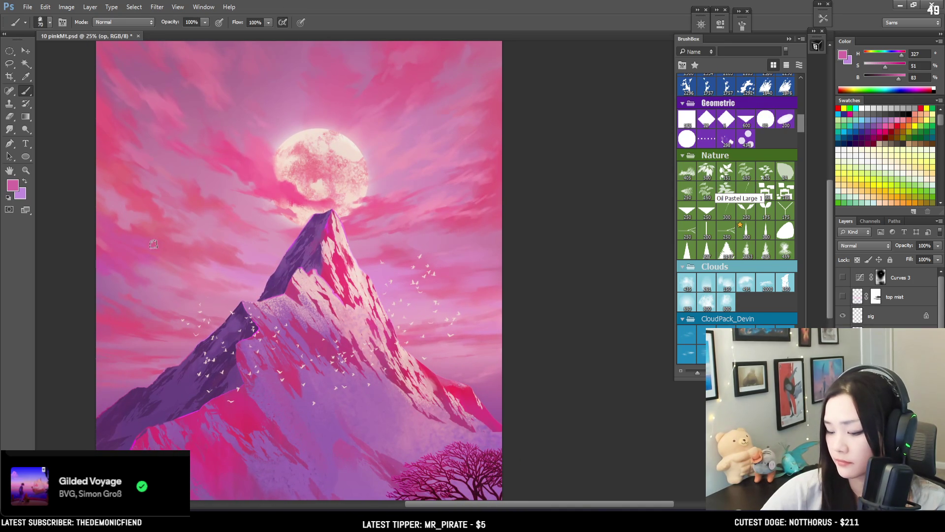
key(bracketright)
key(bracketright)
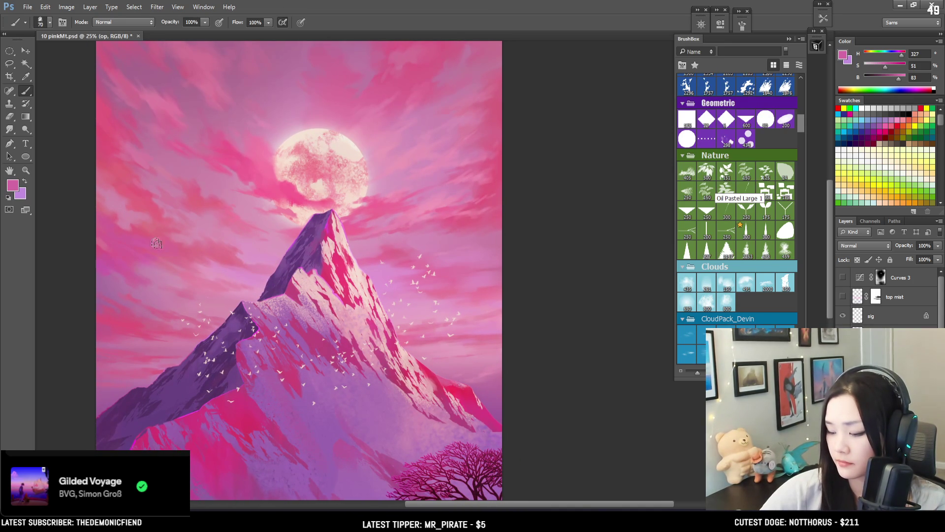
mouse_move(194, 257)
mouse_down()
mouse_move(179, 206)
mouse_move(202, 197)
mouse_move(213, 151)
mouse_move(186, 152)
mouse_move(212, 138)
mouse_move(210, 184)
mouse_up()
key(bracketright)
key(bracketright)
alt+click(144, 252)
key(bracketleft)
key(bracketleft)
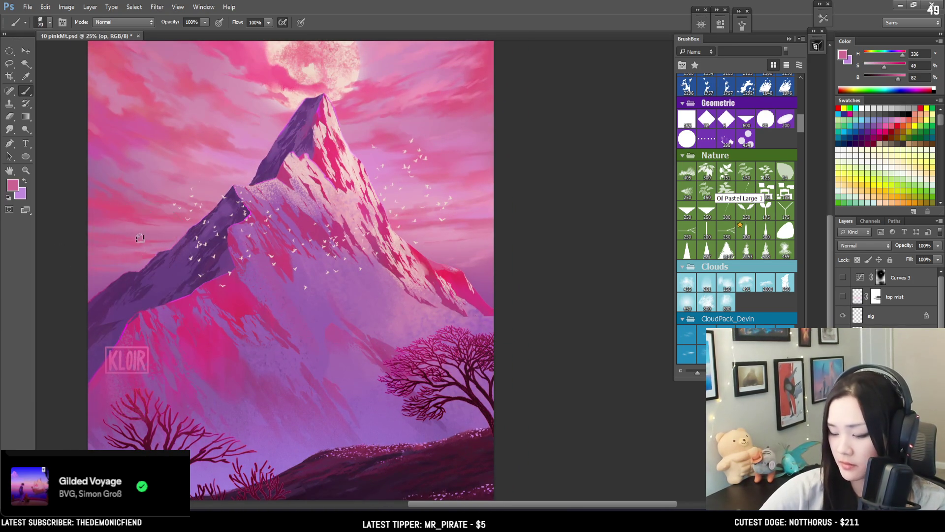
key(bracketleft)
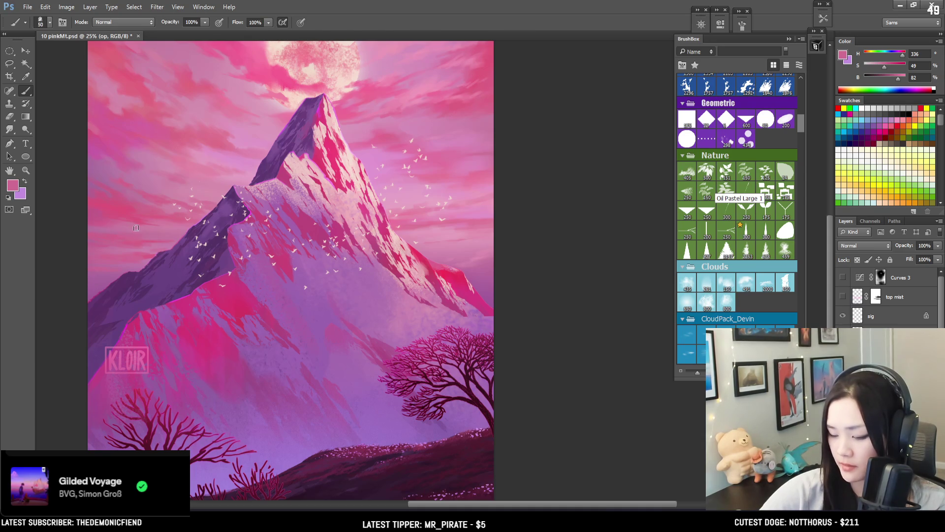
Sample light sky pinks and paint clouds to the right of the moon with a smaller brush
alt+click(426, 176)
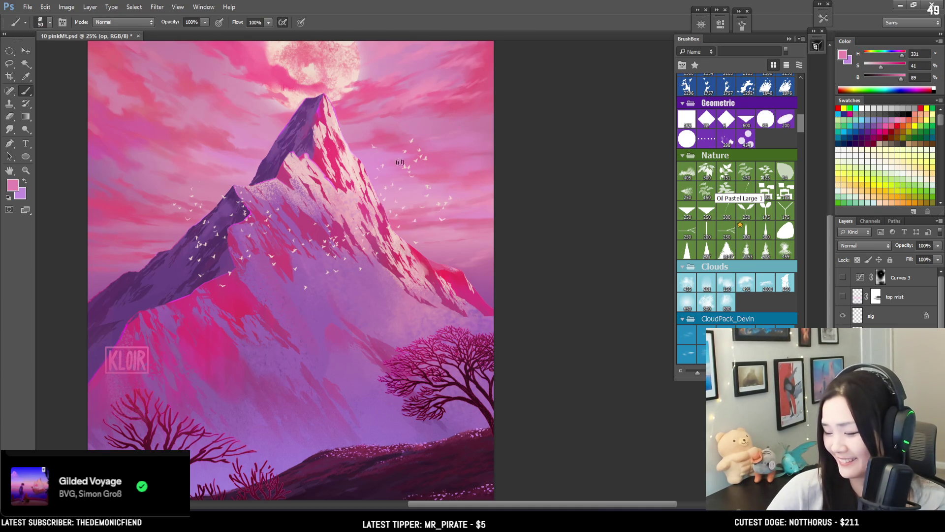
alt+click(399, 155)
mouse_move(390, 151)
mouse_down()
mouse_move(428, 210)
mouse_move(427, 236)
mouse_move(435, 201)
mouse_move(475, 178)
mouse_move(405, 205)
mouse_up()
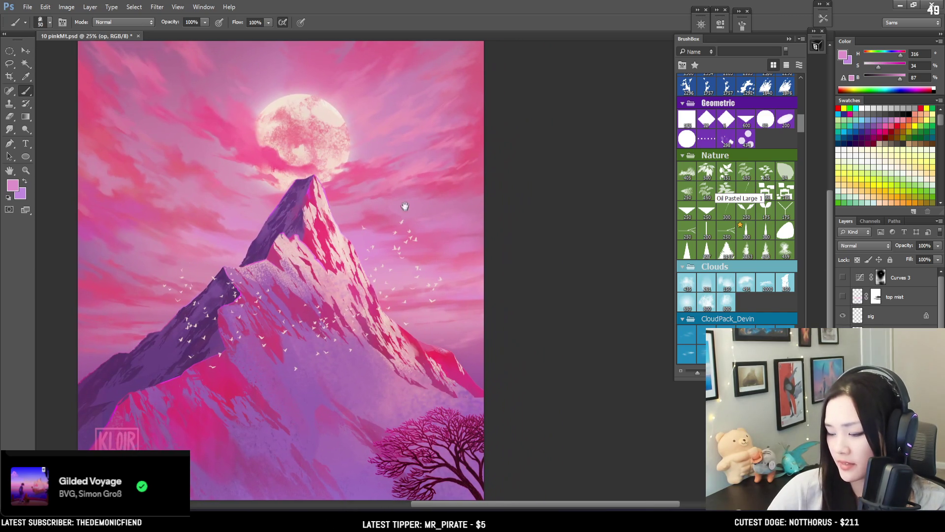
alt+click(356, 172)
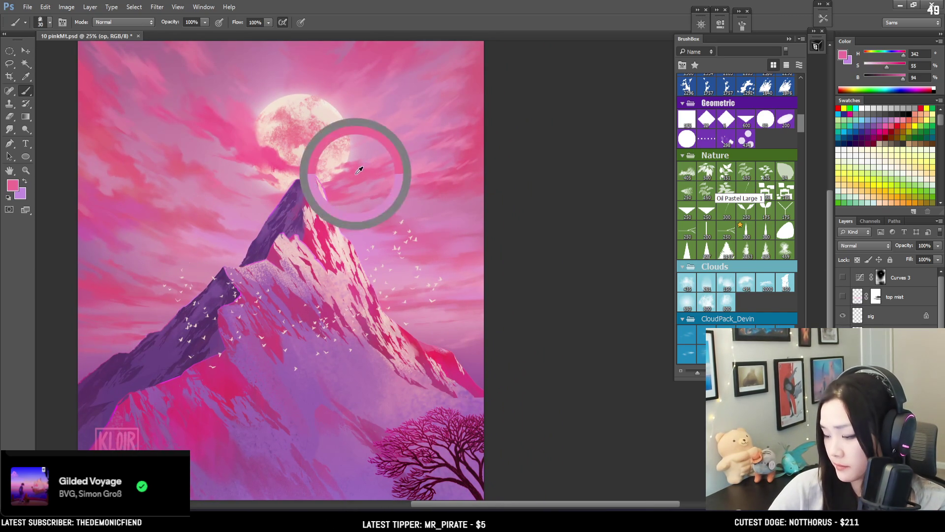
mouse_move(381, 156)
alt+mouse_down()
mouse_move(374, 158)
mouse_move(380, 140)
alt+mouse_up()
alt+click(392, 121)
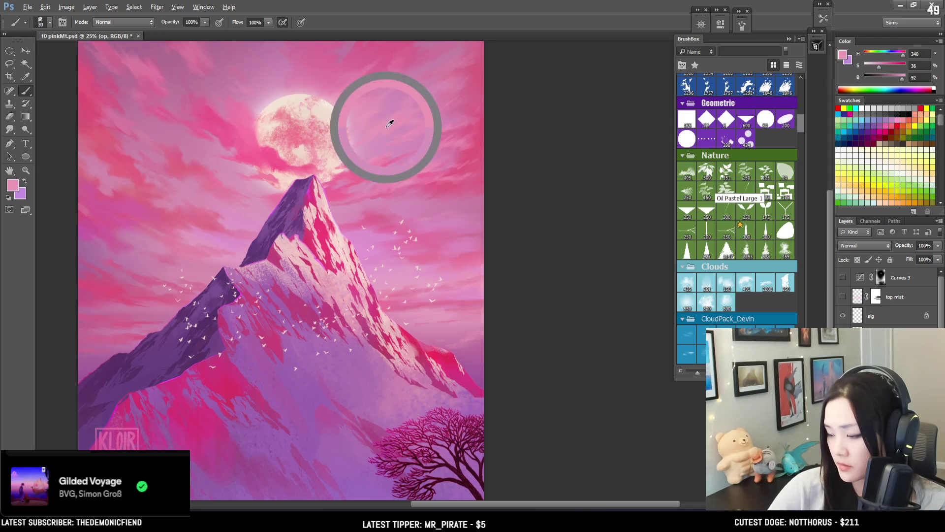
key(bracketleft)
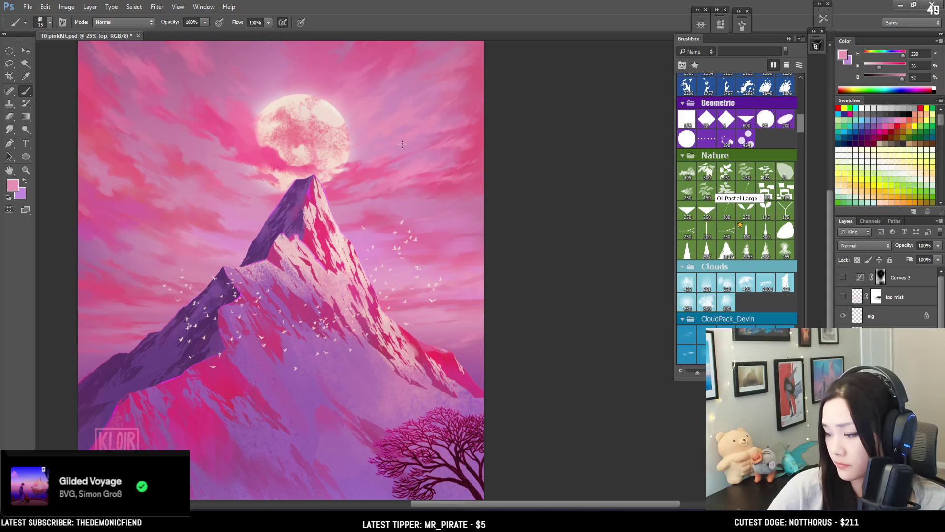
alt+click(382, 162)
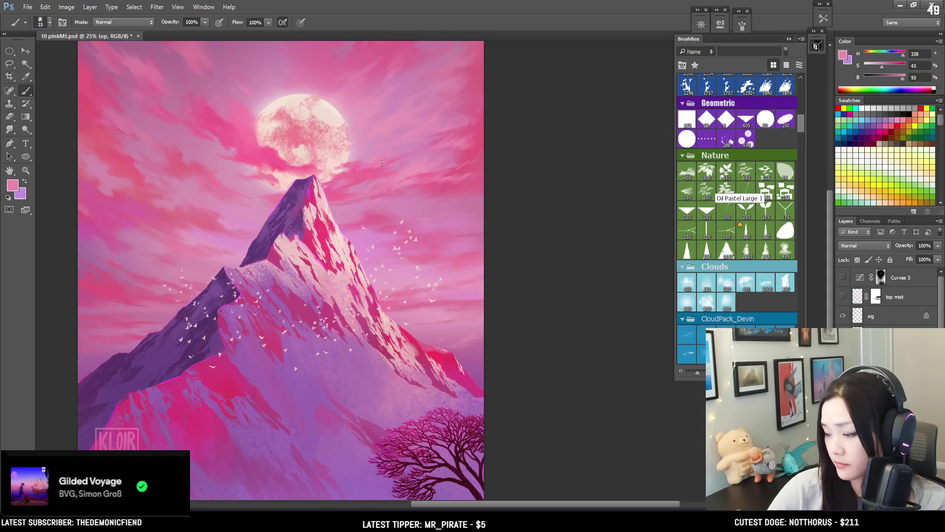
Set the brush to 25, zoom out to the whole painting, and show Curves 3
key(bracketright)
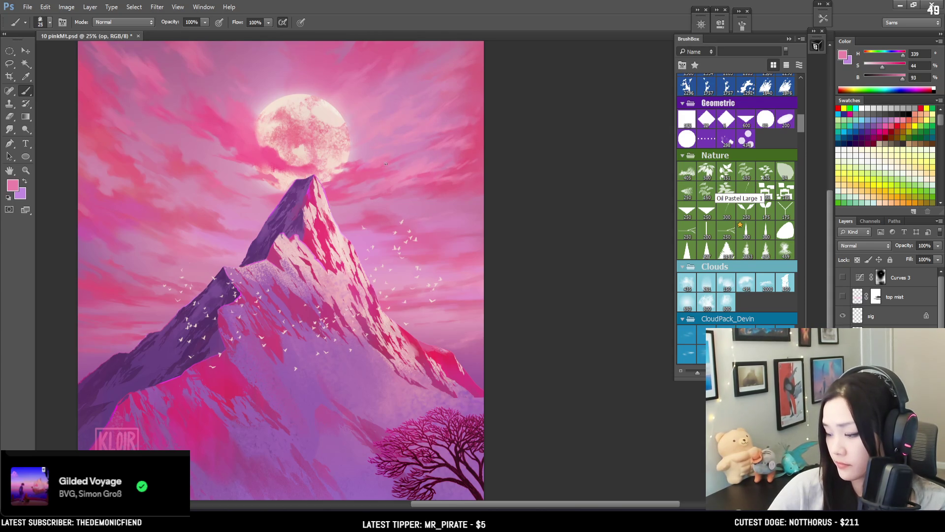
key(ctrl+minus)
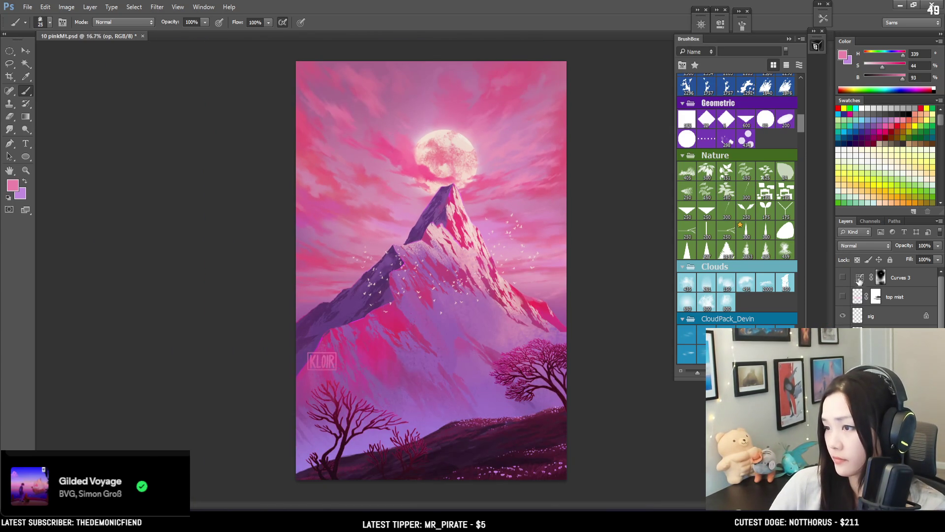
click(843, 278)
Turn the top mist layer on, compare it off and on, and zoom back into the sky
click(843, 297)
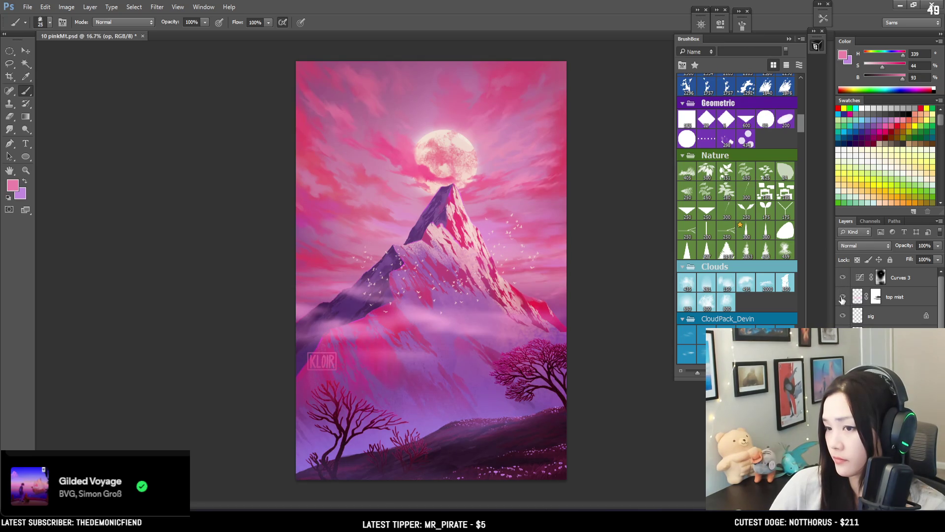
click(842, 298)
click(842, 297)
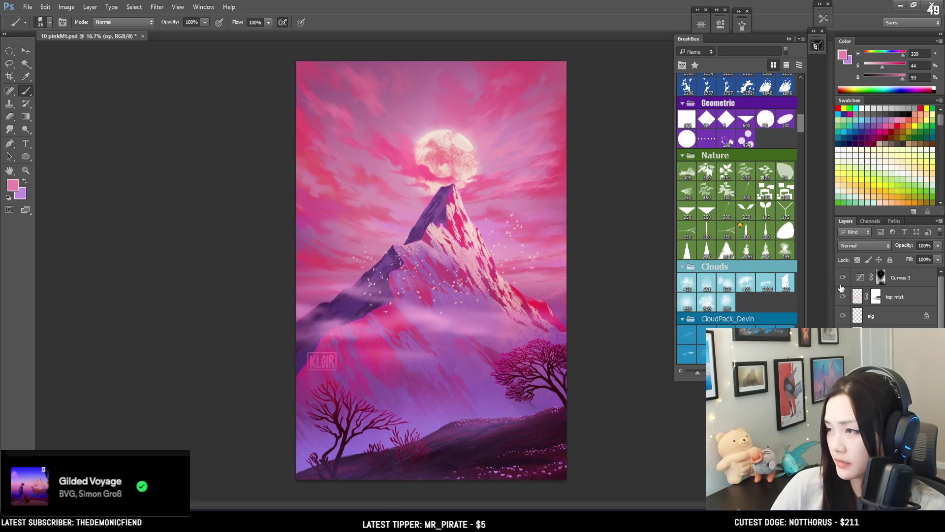
key(ctrl+plus)
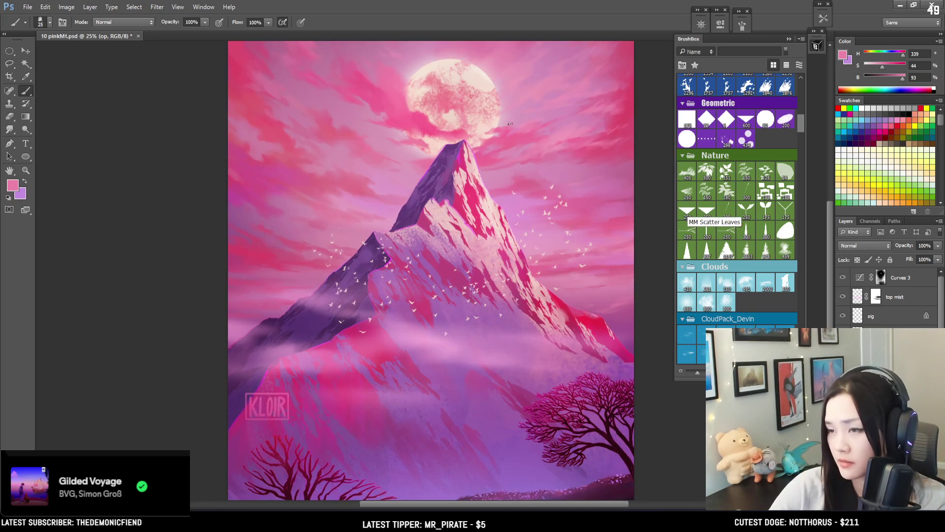
Hide Curves 3 and top mist, then paint muted and saturated pinks around the moon
click(842, 277)
click(843, 296)
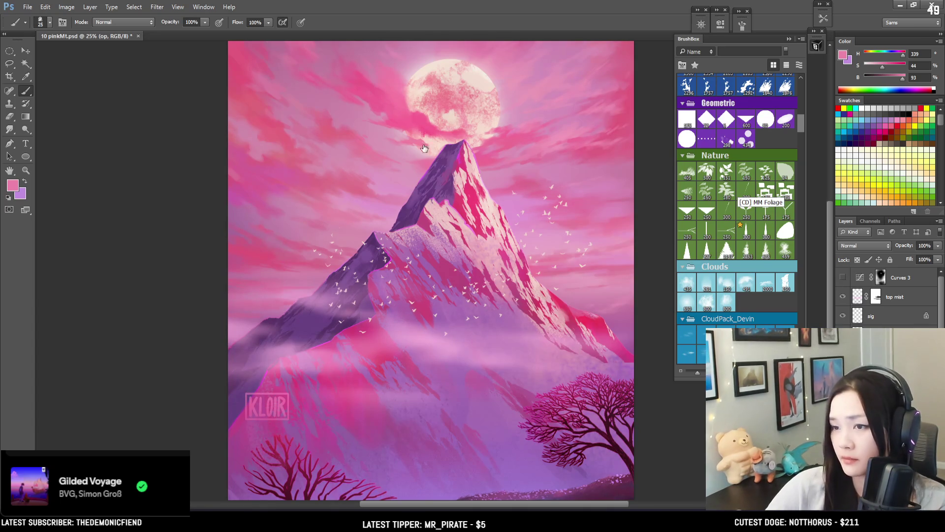
drag(485, 192, 394, 234)
alt+click(295, 151)
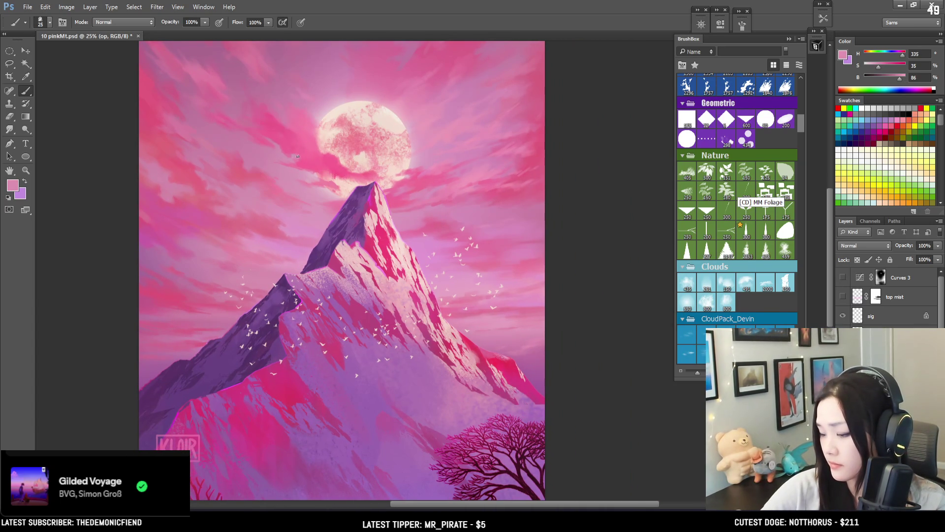
alt+click(306, 158)
mouse_move(252, 140)
mouse_down()
mouse_move(275, 165)
mouse_move(249, 164)
mouse_move(239, 148)
mouse_move(254, 156)
mouse_up()
Paint deeper pink clouds at brush size 20, then broader strokes at 45
key(bracketleft)
alt+click(222, 152)
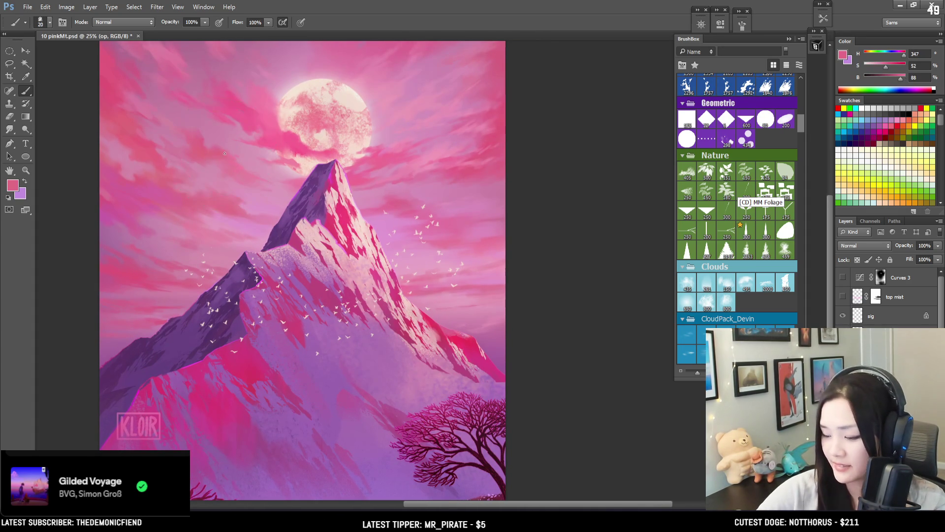
alt+click(218, 151)
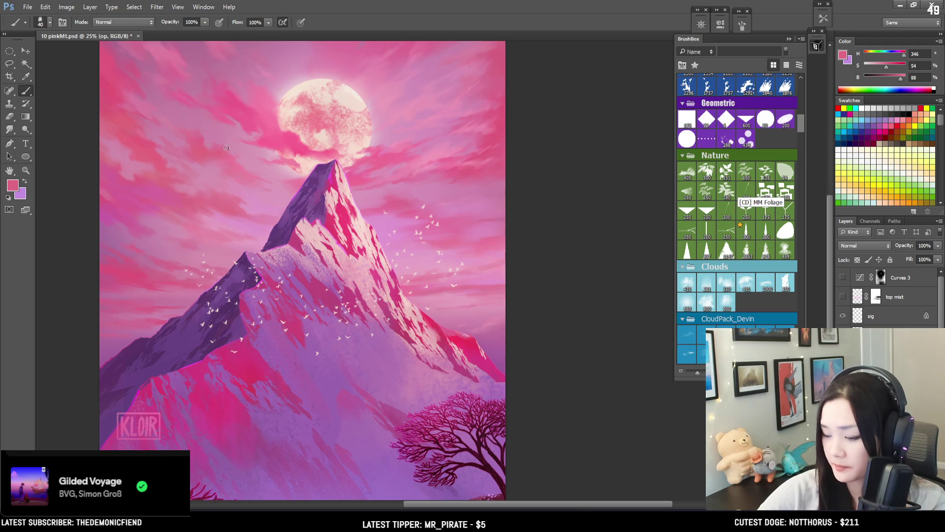
key(bracketright)
key(bracketright)
key(bracketright)
mouse_move(227, 146)
mouse_down()
mouse_move(192, 99)
mouse_move(209, 106)
mouse_move(201, 122)
mouse_move(201, 93)
mouse_move(243, 157)
mouse_up()
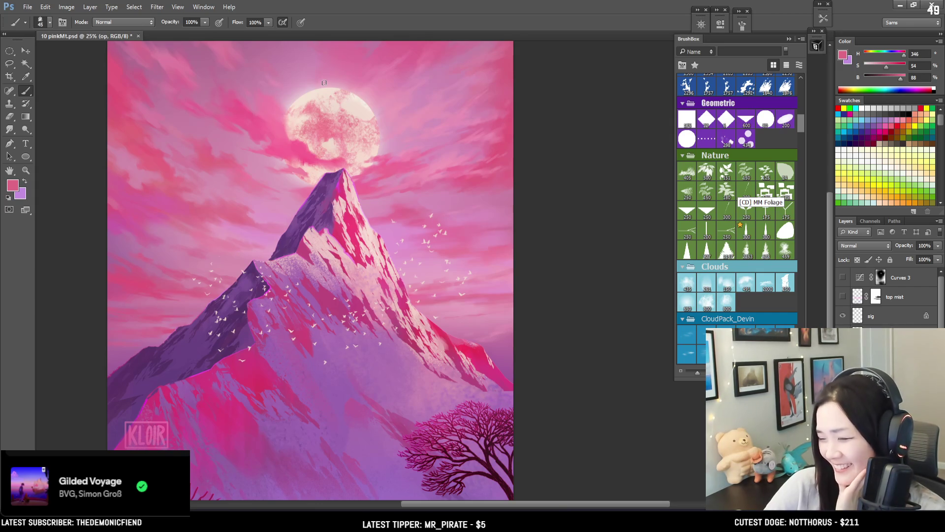
Paint paler pink streaks around the moon with a 35–40 brush, checking the whole painting
drag(322, 84, 295, 133)
alt+click(361, 139)
key(bracketleft)
key(bracketleft)
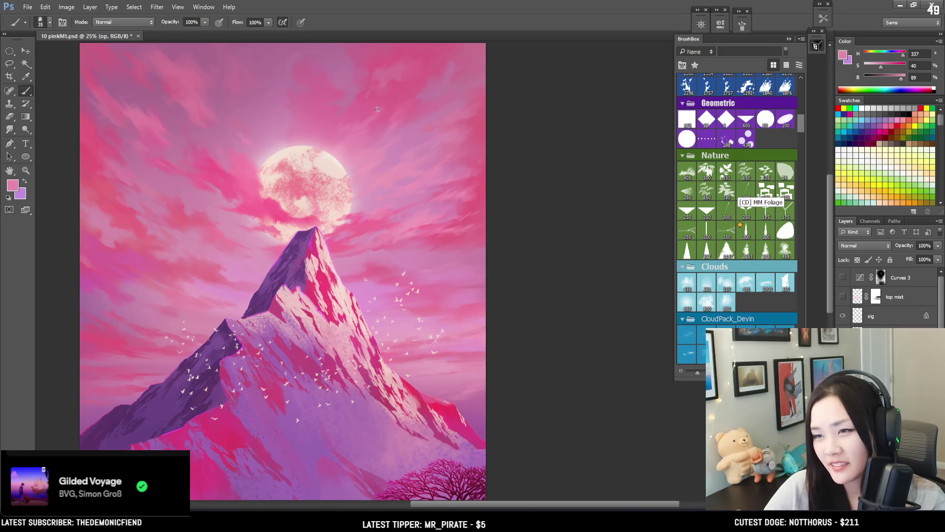
key(bracketright)
drag(430, 96, 468, 75)
key(bracketleft)
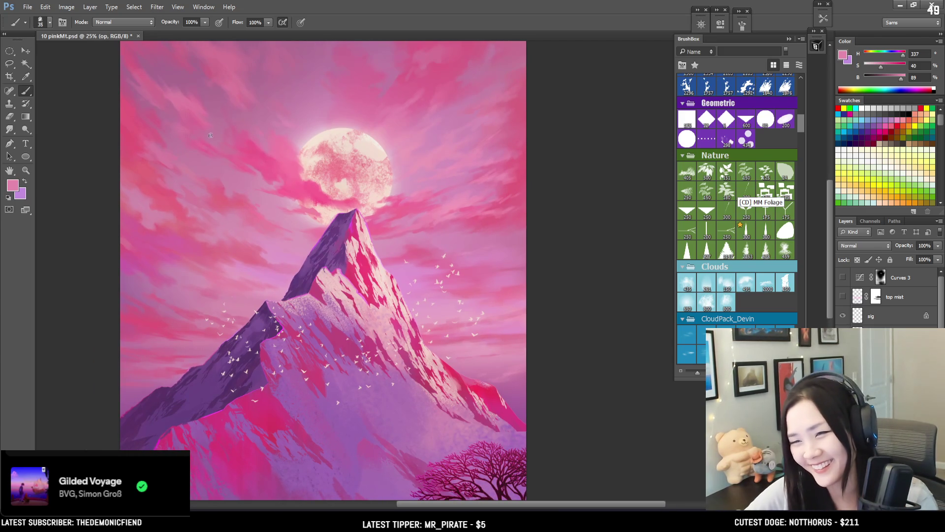
key(ctrl+minus)
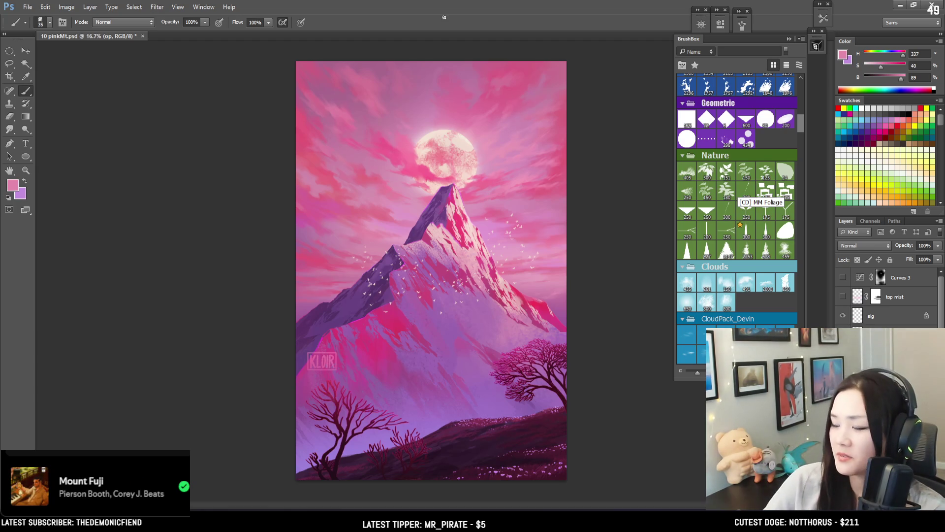
key(ctrl+plus)
Sample brighter and softer pinks beside the moon and paint with brush sizes 20–30
alt+click(507, 127)
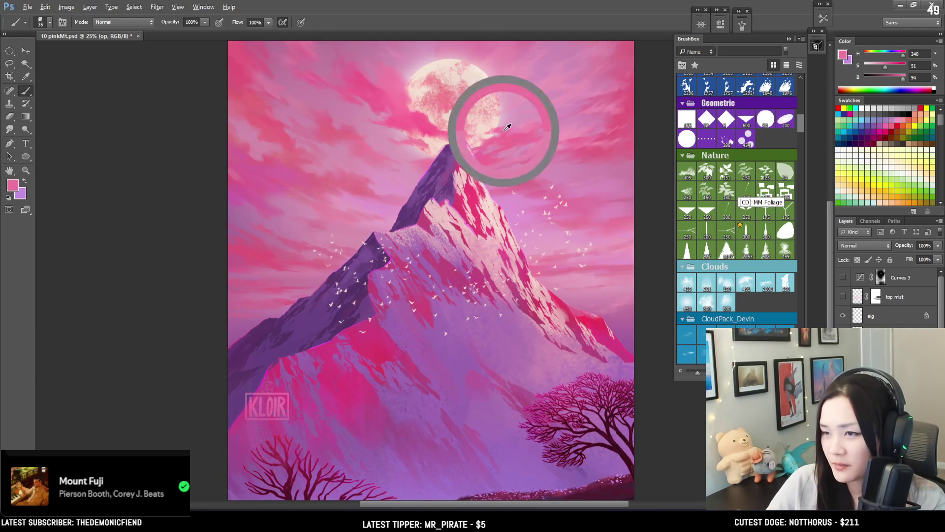
alt+click(515, 131)
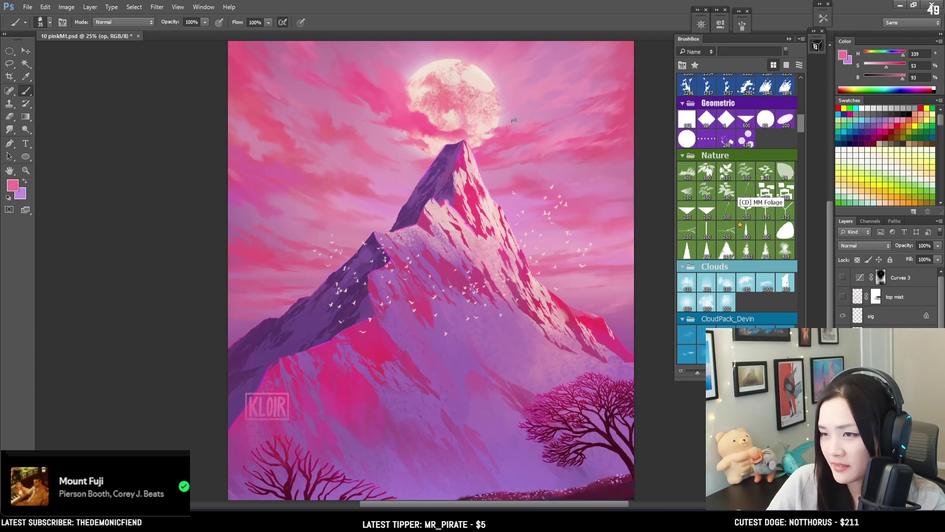
mouse_move(552, 106)
mouse_down()
mouse_move(515, 118)
mouse_move(489, 154)
mouse_up()
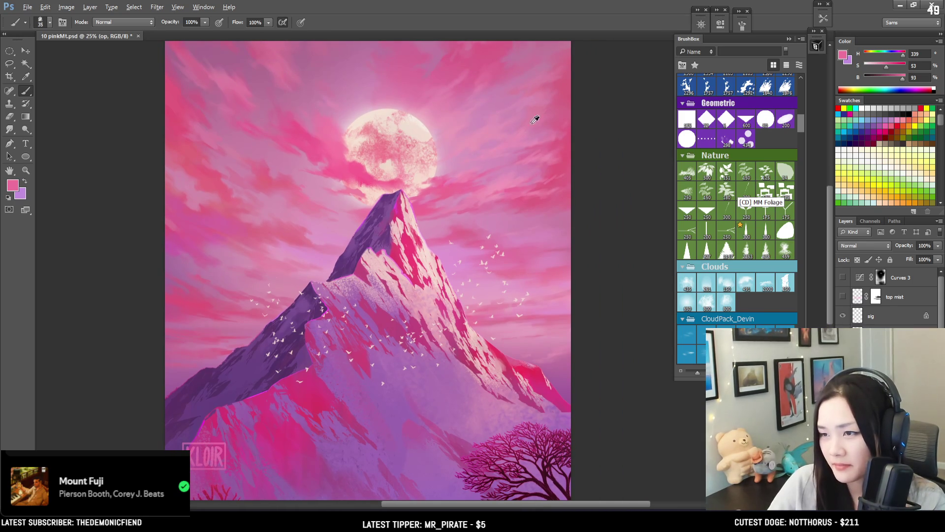
alt+click(539, 153)
key(bracketleft)
key(bracketleft)
key(bracketleft)
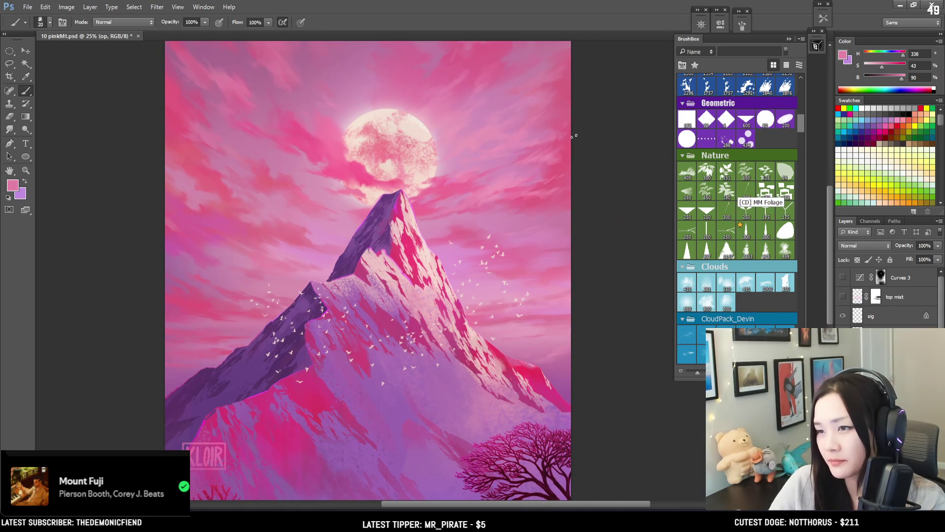
drag(525, 167, 514, 178)
key(bracketright)
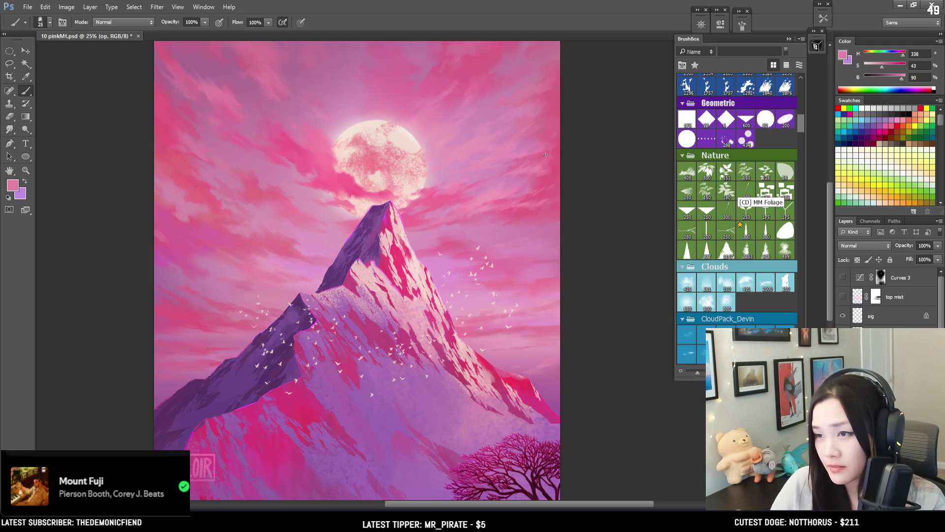
key(bracketright)
drag(524, 196, 505, 215)
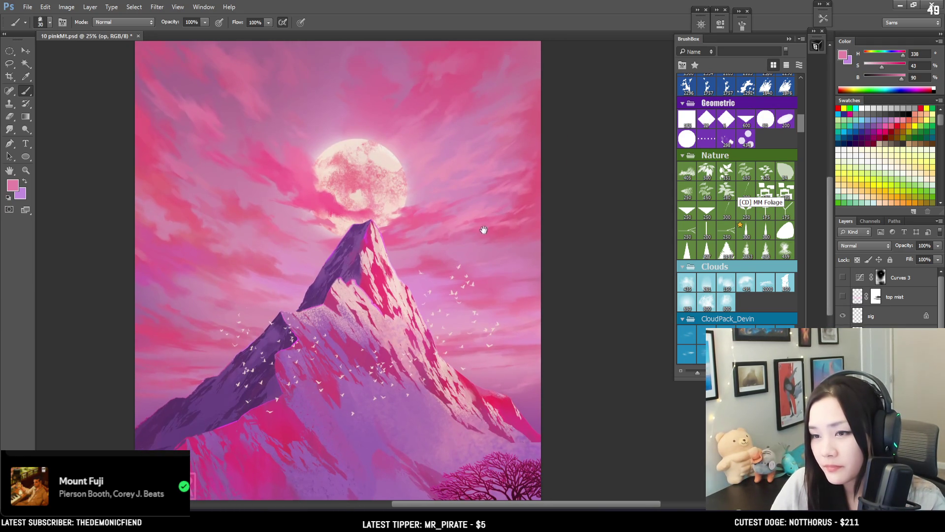
Zoom out to review the painting and show the top mist layer again
key(ctrl+minus)
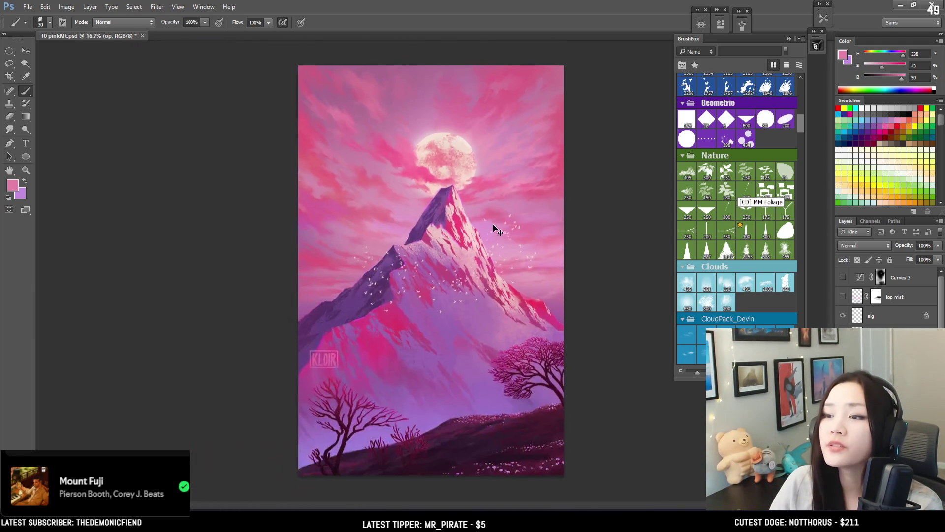
key(ctrl+minus)
key(ctrl+plus)
key(ctrl+plus)
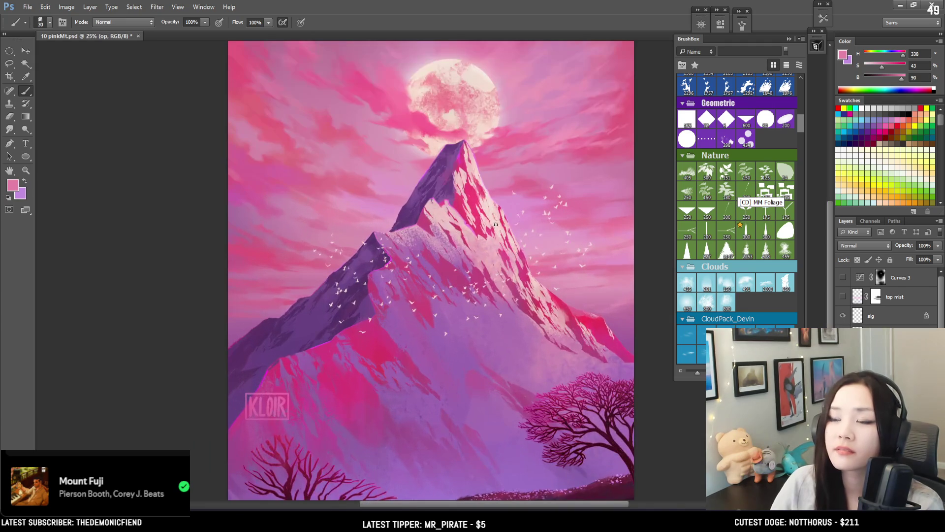
click(843, 297)
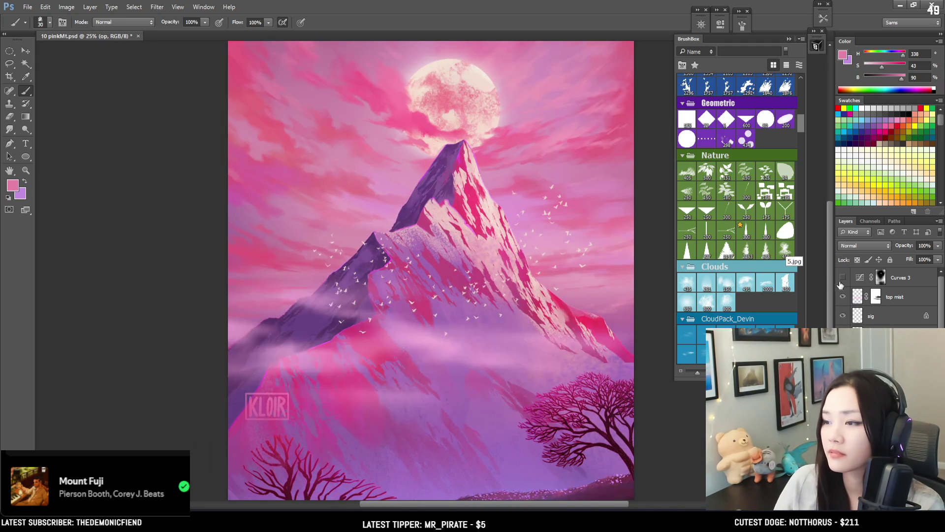
Zoom out to 16.7% and toggle Curves 3 on and off to compare, leaving it visible
click(843, 278)
key(ctrl+minus)
click(842, 278)
click(842, 278)
click(842, 278)
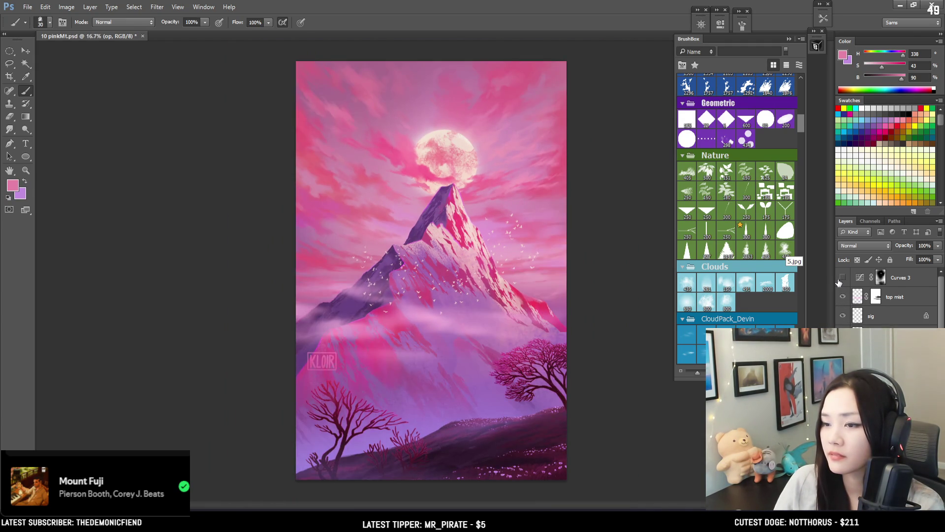
click(842, 279)
click(837, 280)
click(837, 280)
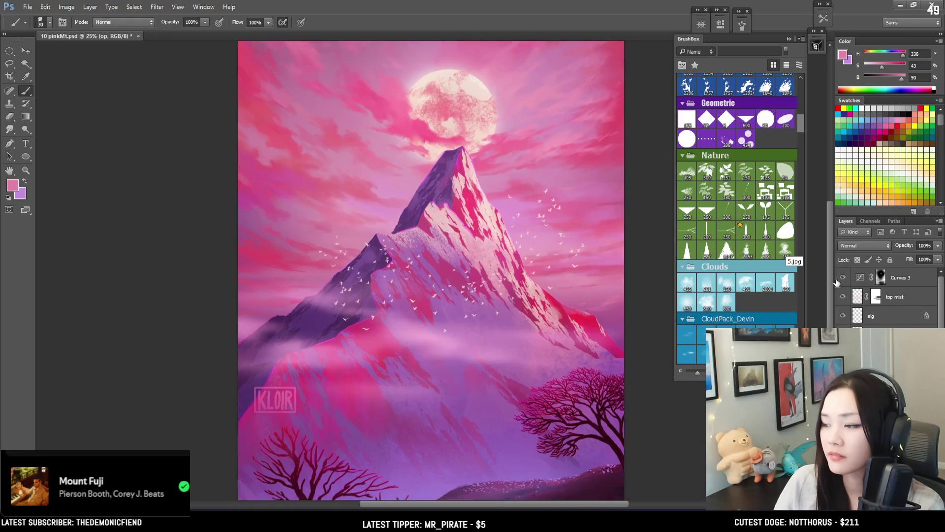
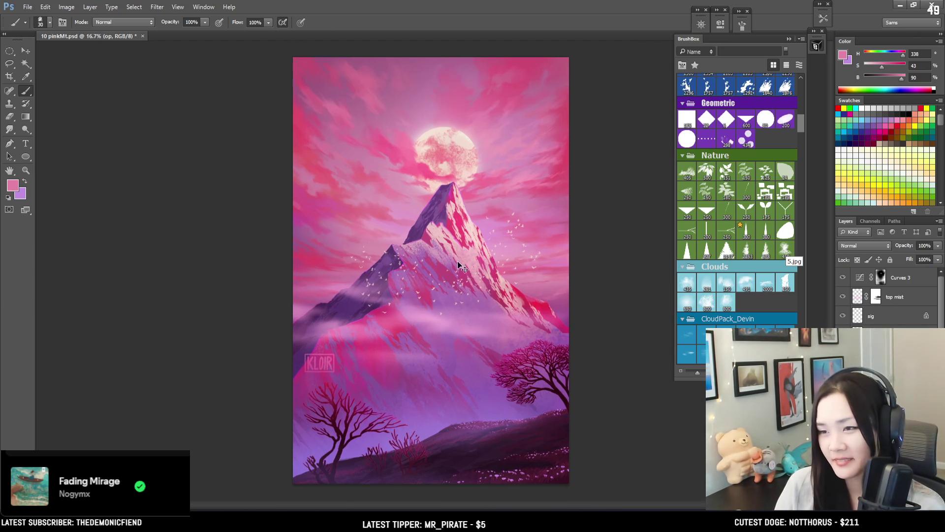
Zoom in on the moon and peak and select the sig layer
key(ctrl+plus)
key(ctrl+plus)
scroll(393, 268, up, 2)
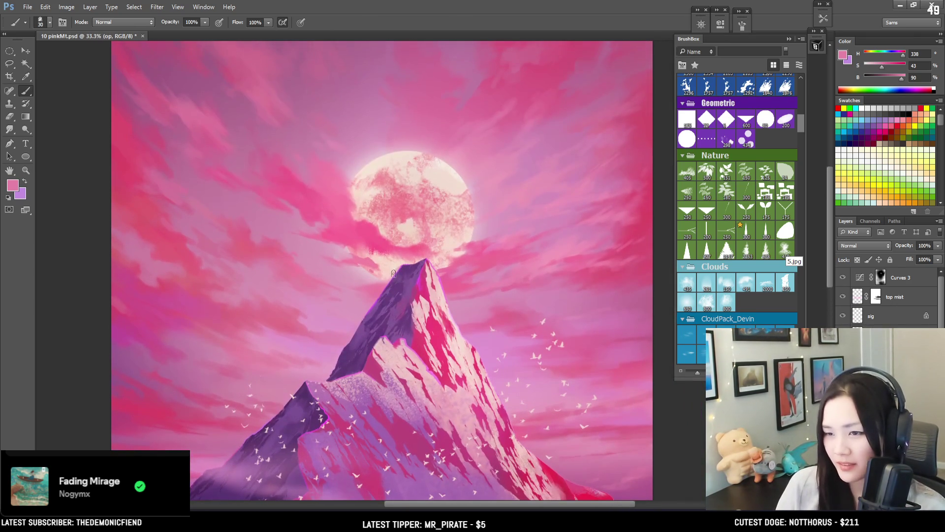
scroll(429, 295, up, 2)
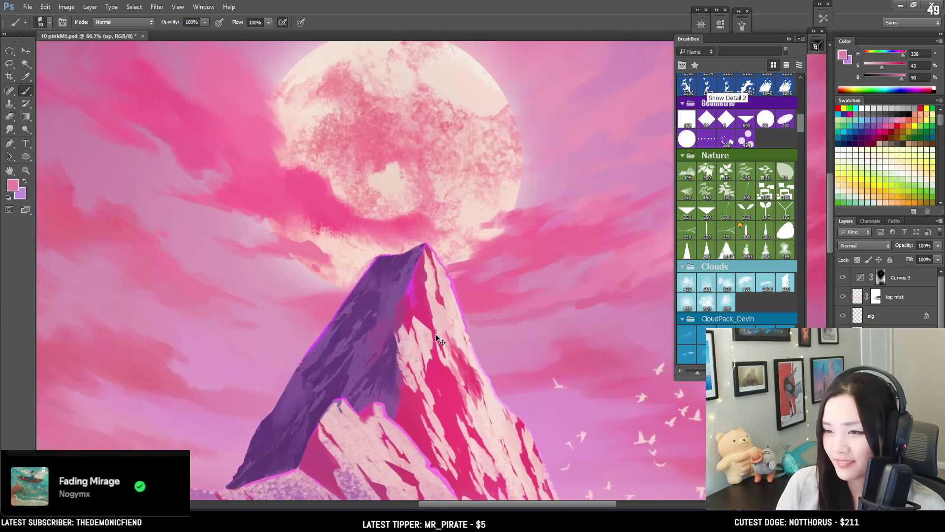
scroll(436, 332, up, 2)
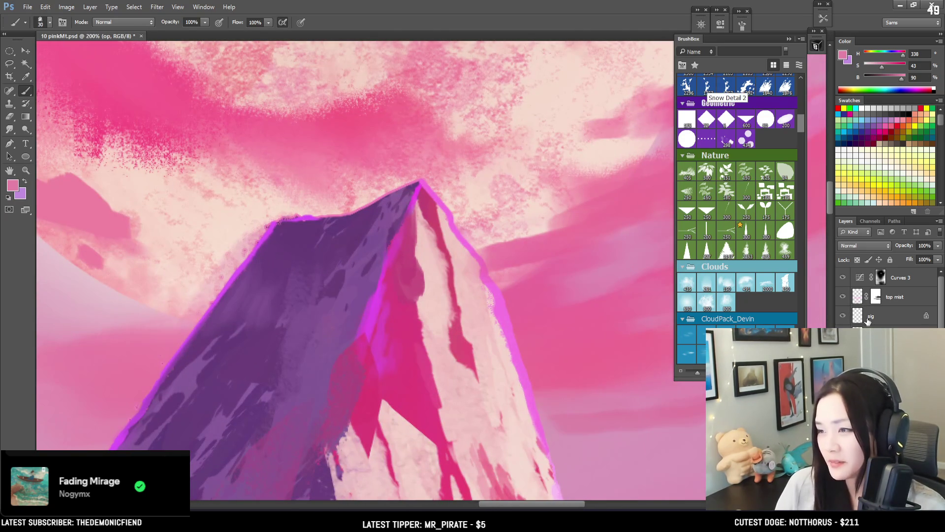
click(868, 317)
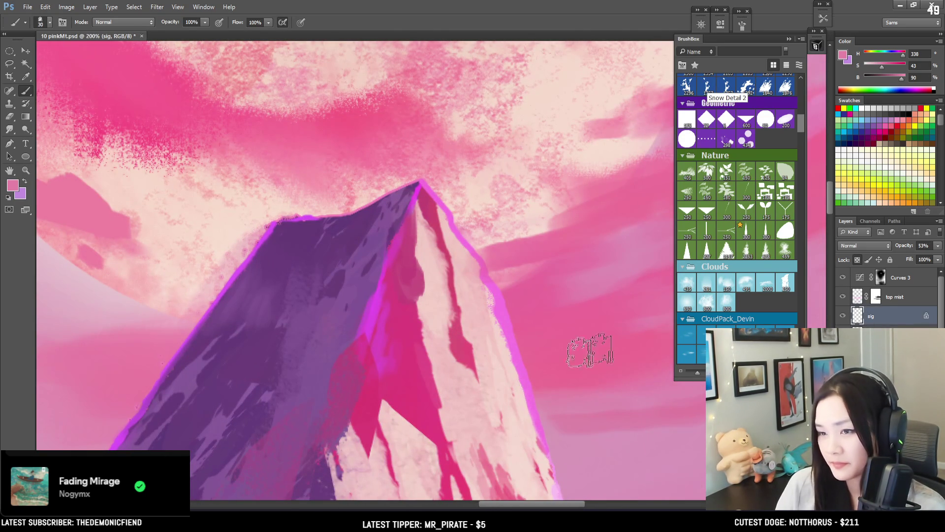
Zoom back out to the whole painting, save 10 pinkMt.psd, and pick the Elliptical Marquee
scroll(432, 365, down, 4)
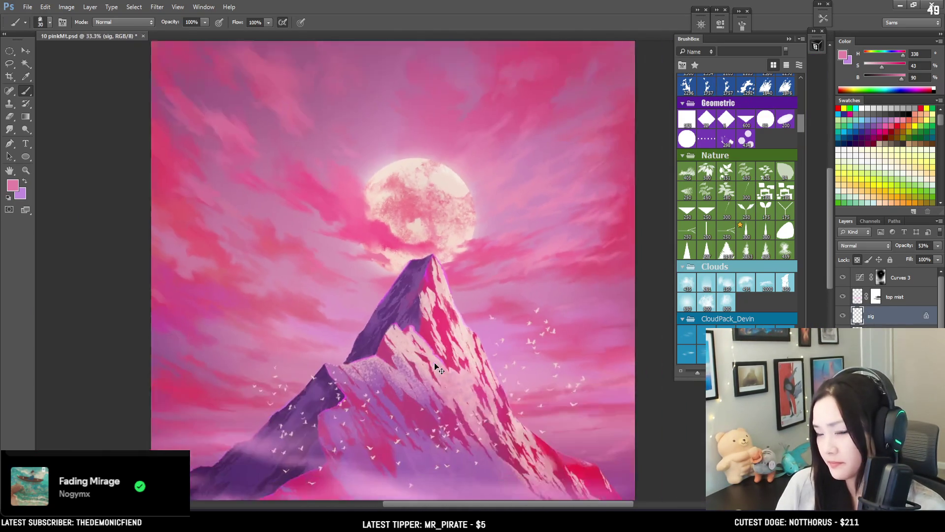
scroll(435, 364, down, 1)
drag(470, 349, 467, 181)
scroll(459, 157, down, 1)
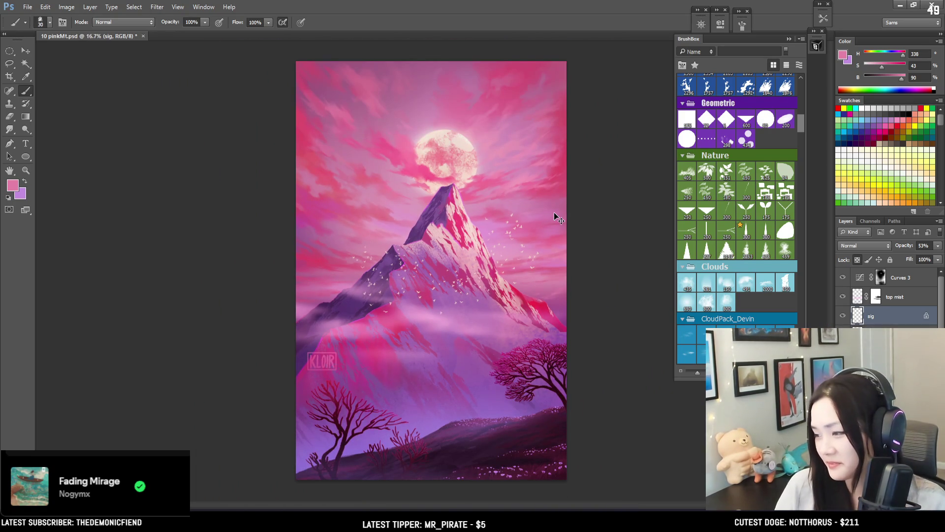
key(ctrl+s)
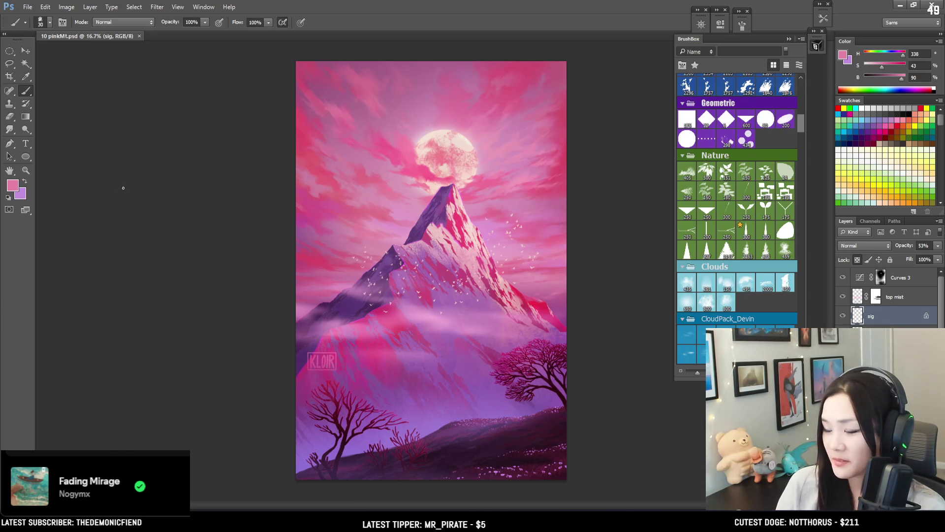
click(10, 52)
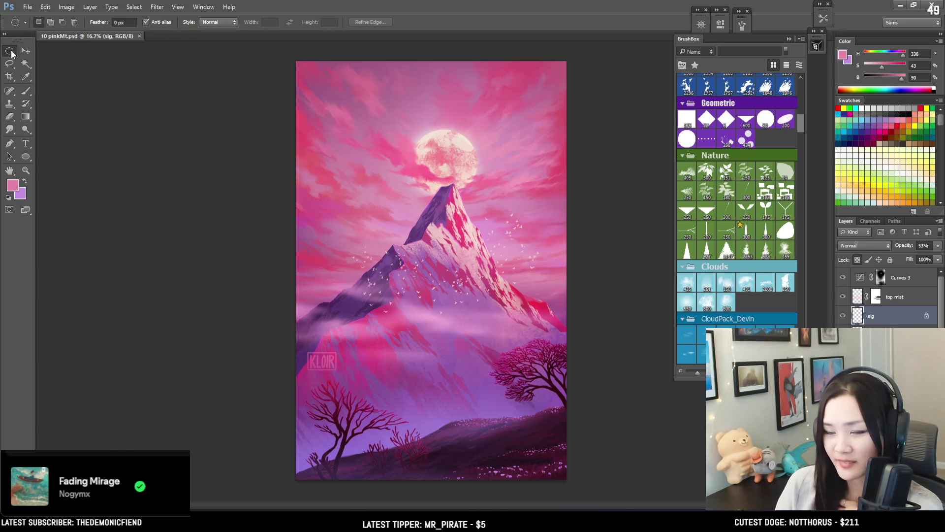
Switch to the Rectangular Marquee, target the Curves 3 layer mask, then hide Curves 3
right_click(11, 53)
click(35, 51)
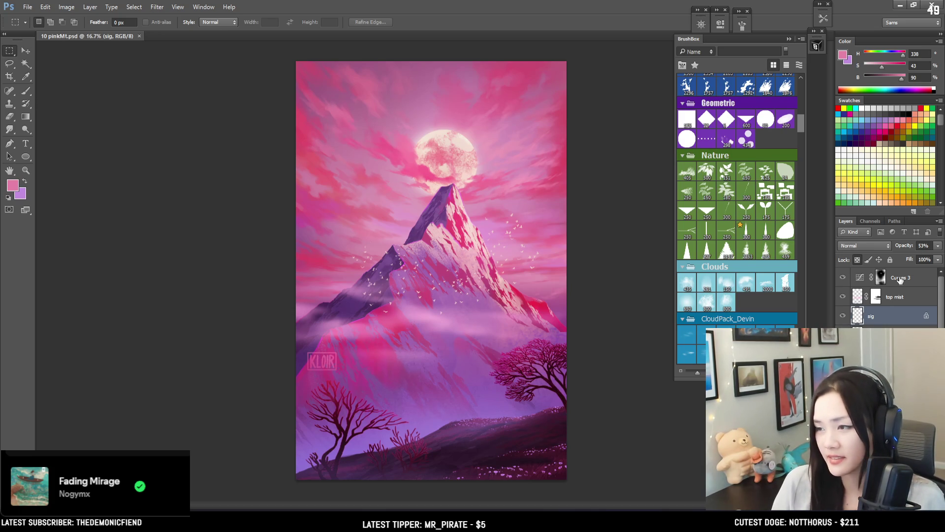
click(881, 279)
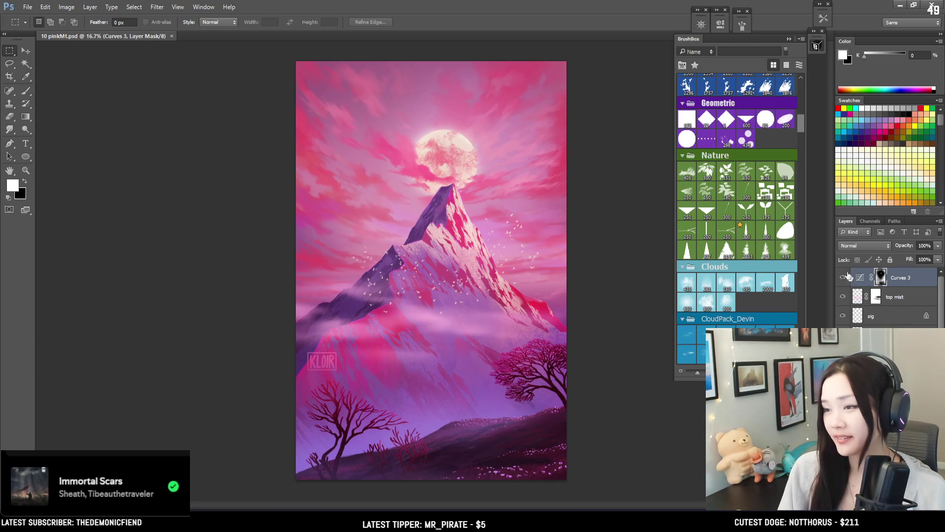
click(843, 277)
Toggle Curves 3 on and off to compare the painting, ending with it visible
click(843, 278)
click(844, 277)
click(843, 278)
key(ctrl+plus)
key(ctrl+plus)
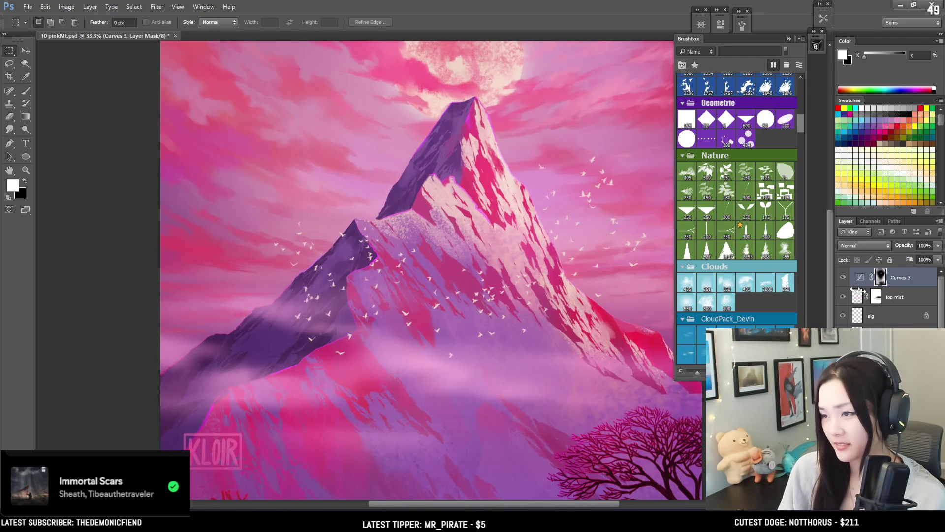
key(ctrl+minus)
On the birds layer, lasso the flock of birds to the right of the peak
click(881, 335)
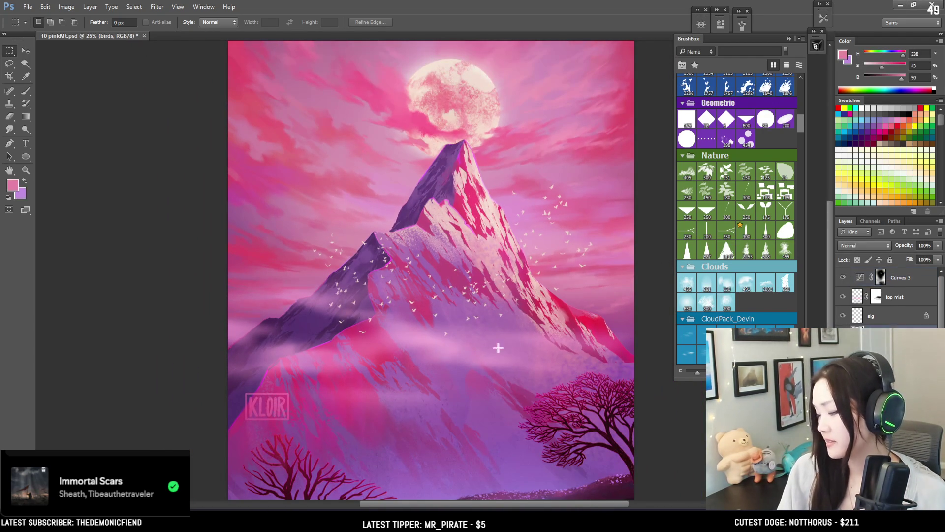
key(e)
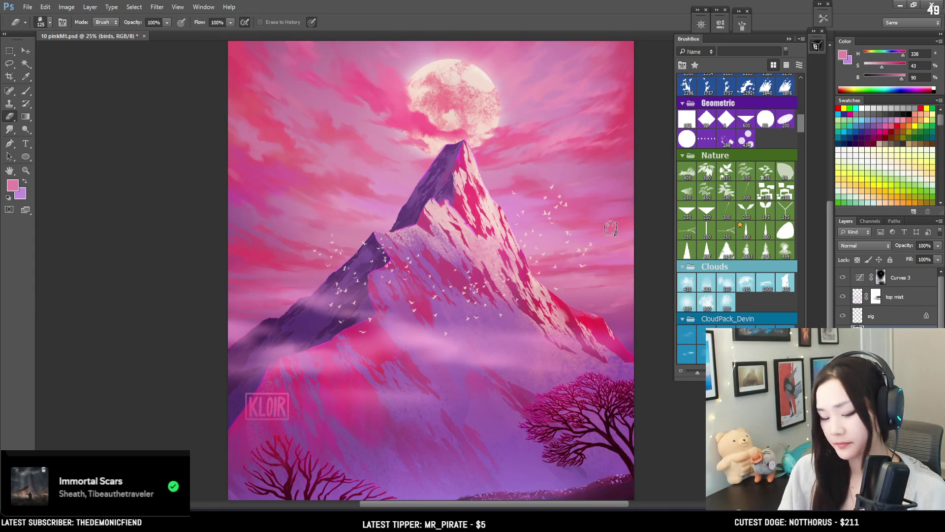
key(l)
mouse_move(573, 171)
mouse_down()
mouse_move(493, 227)
mouse_move(522, 283)
mouse_move(510, 299)
mouse_move(583, 331)
mouse_move(641, 185)
mouse_move(632, 158)
mouse_up()
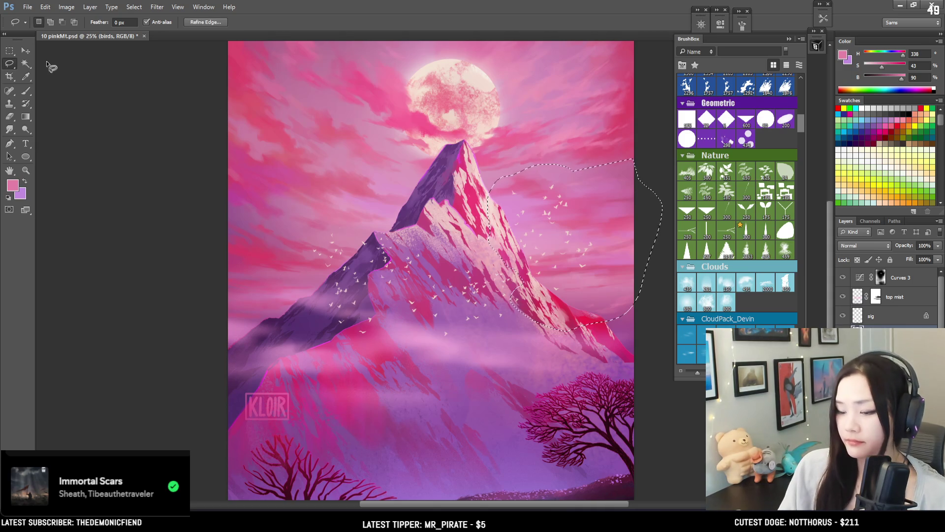
Scale the selected bird flock down to about 79% and deselect
click(26, 51)
key(ctrl+t)
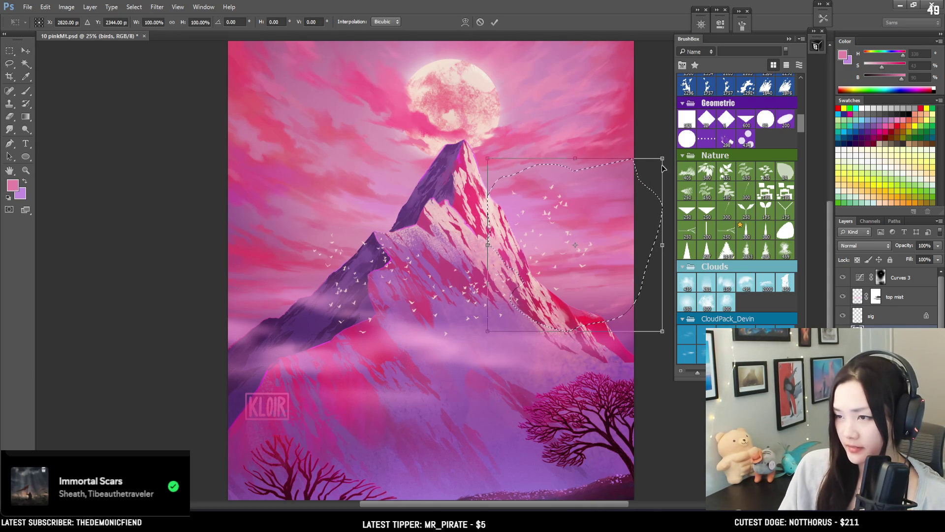
drag(666, 156, 580, 231)
key(Return)
key(ctrl+d)
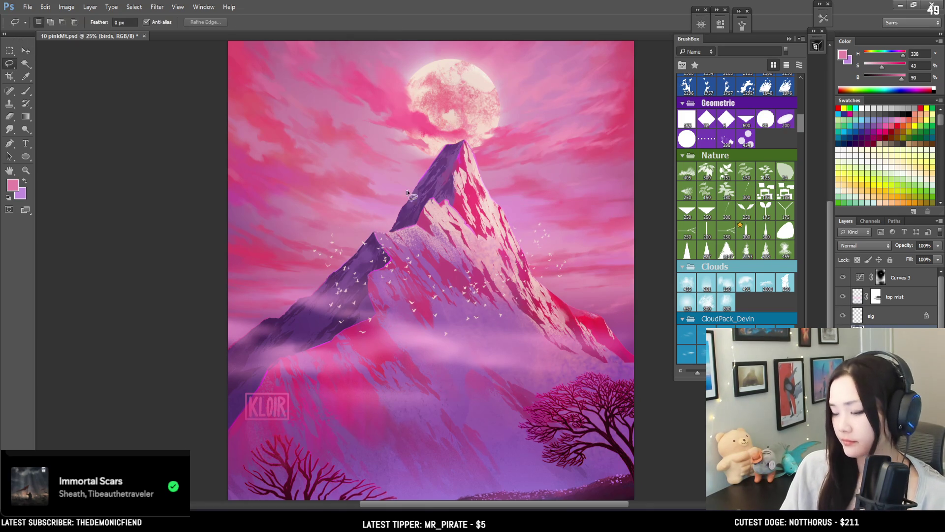
Widen the whole birds layer with a perspective transform so the birds fan outward
key(ctrl+t)
right_click(433, 245)
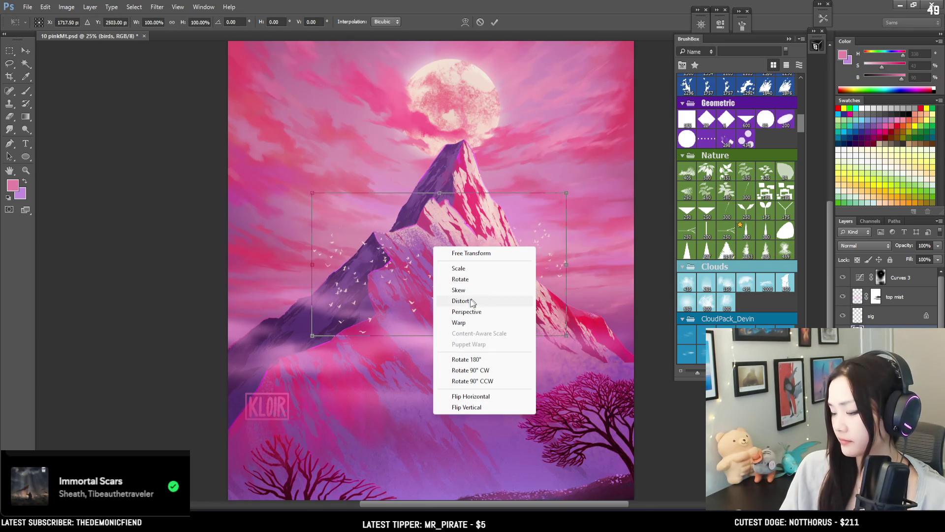
click(467, 311)
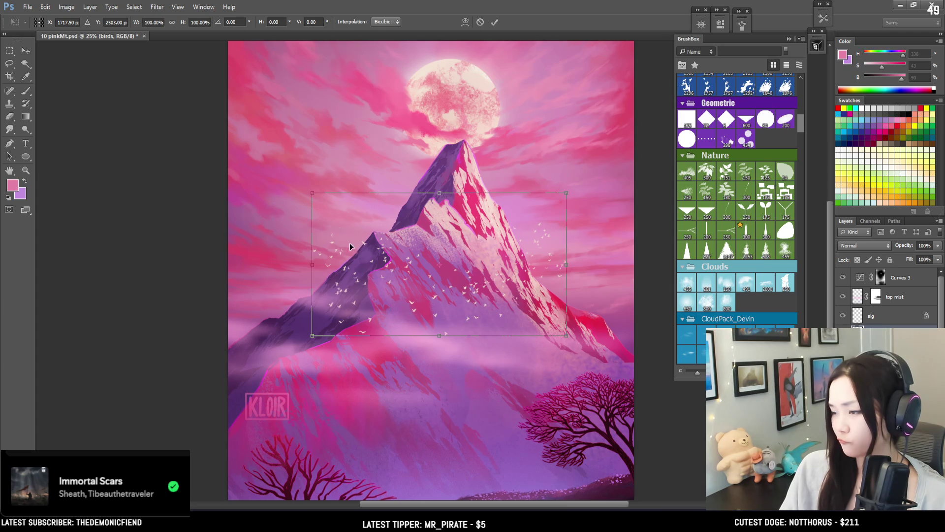
drag(312, 193, 293, 194)
key(Return)
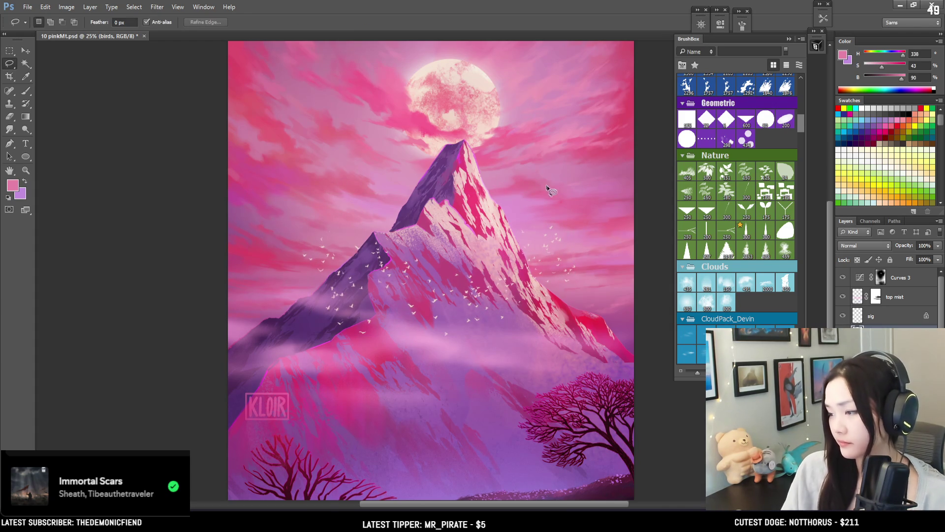
mouse_move(504, 373)
mouse_down()
mouse_move(447, 182)
mouse_move(474, 263)
mouse_up()
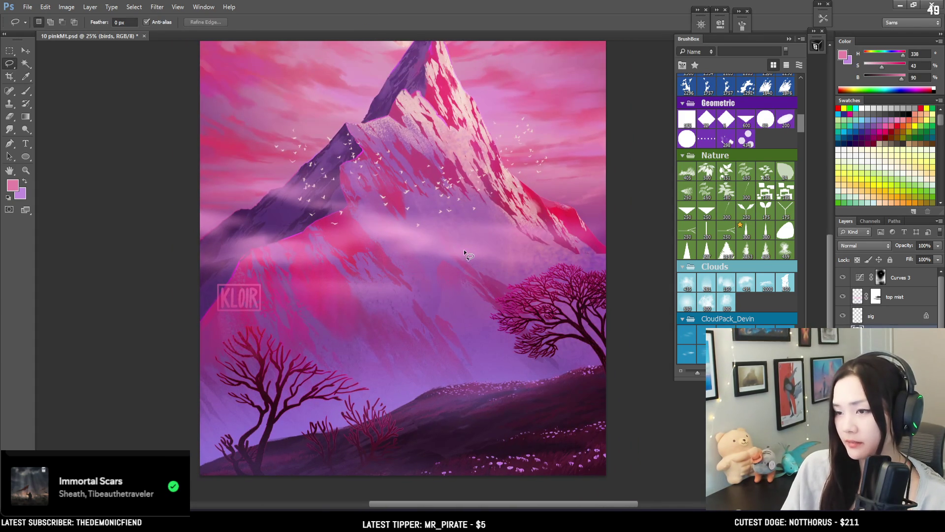
key(ctrl+minus)
key(ctrl+minus)
key(ctrl+plus)
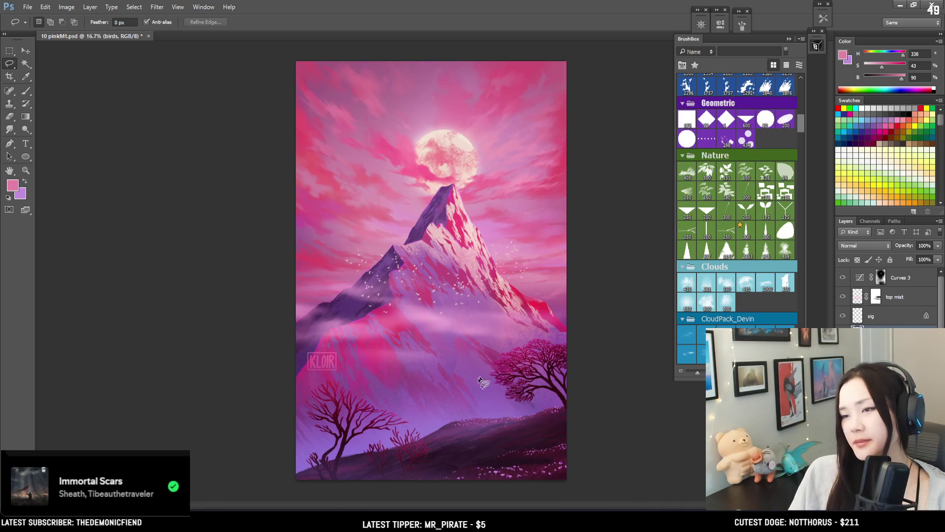
Draw trial rectangular selections around the lower-left trees and the peak, then deselect
click(9, 56)
drag(309, 363, 408, 479)
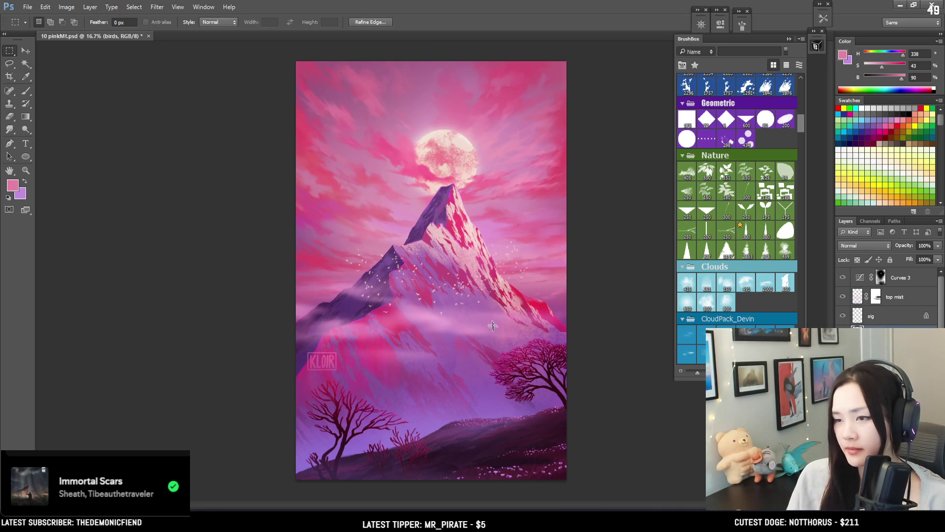
mouse_move(363, 218)
mouse_down()
mouse_move(436, 245)
mouse_move(558, 378)
mouse_up()
click(492, 232)
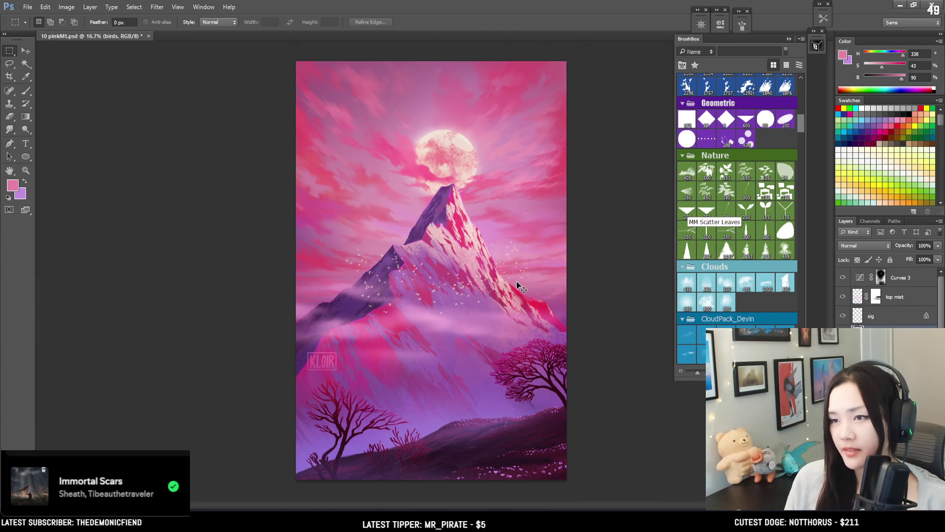
Toggle Curves 3 off and on to compare, then select its layer mask
click(843, 278)
click(843, 279)
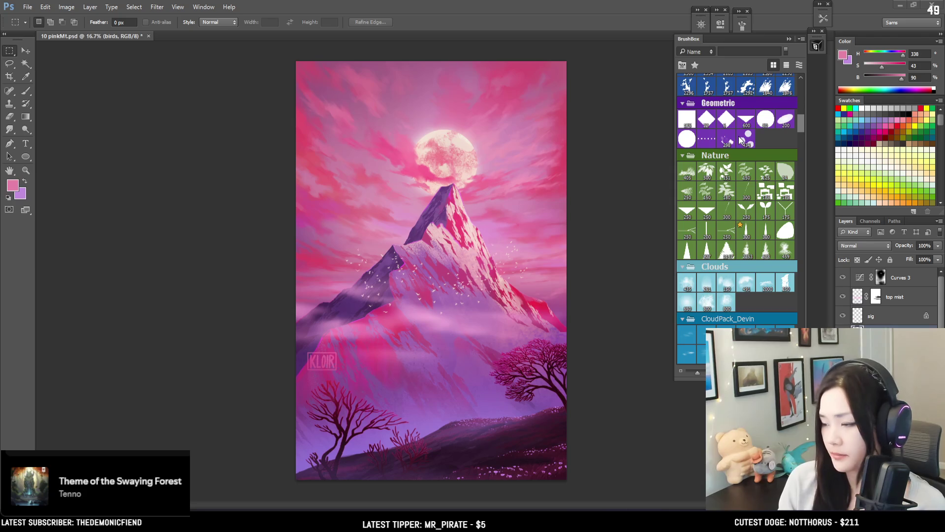
scroll(738, 136, up, 10)
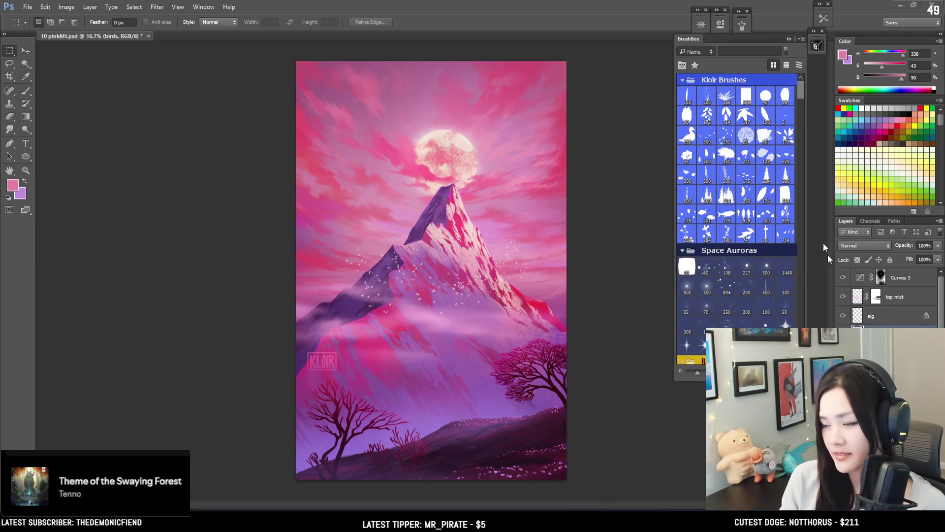
click(878, 282)
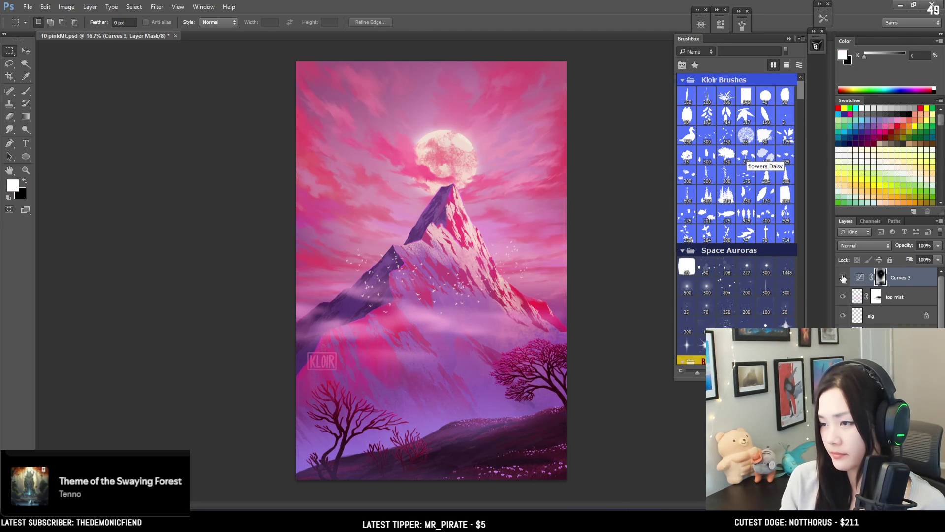
Compare Curves 3 on and off, then add a Gradient Map adjustment layer above it
click(844, 279)
click(843, 279)
click(843, 279)
click(843, 278)
click(860, 277)
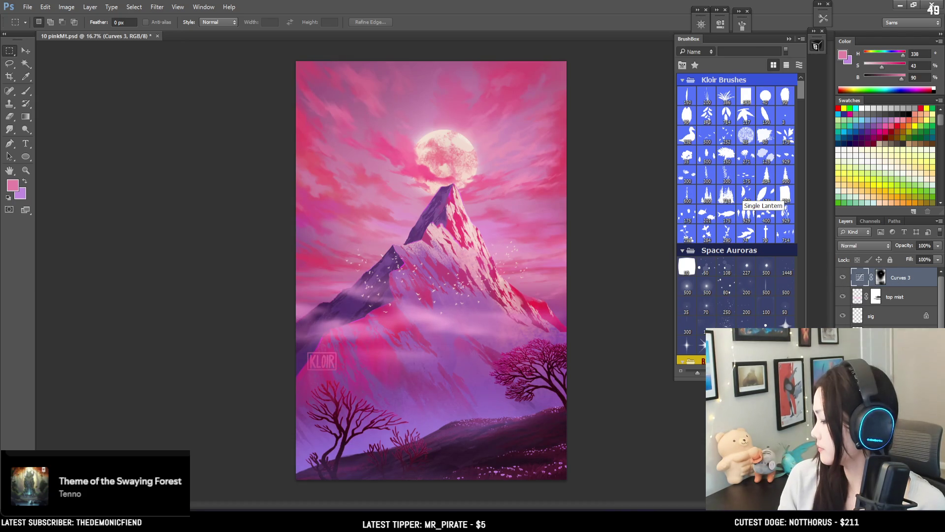
click(890, 507)
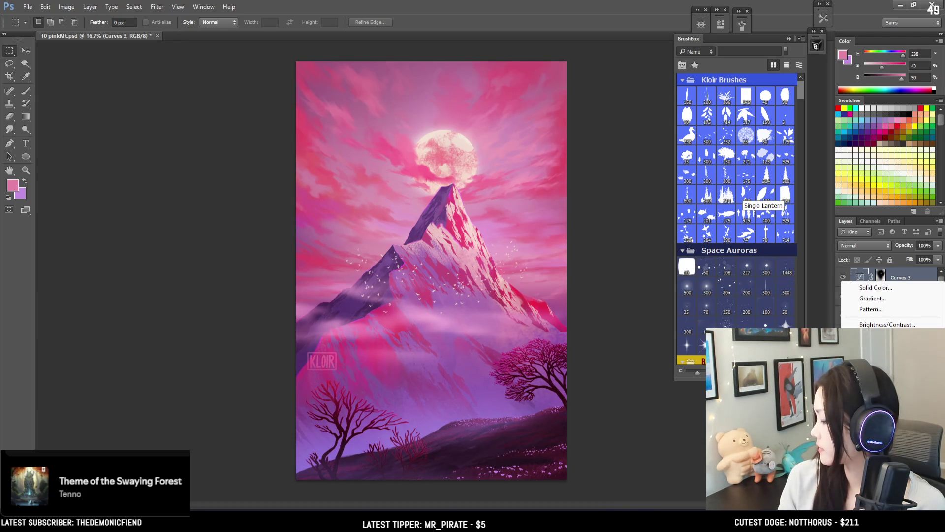
click(882, 484)
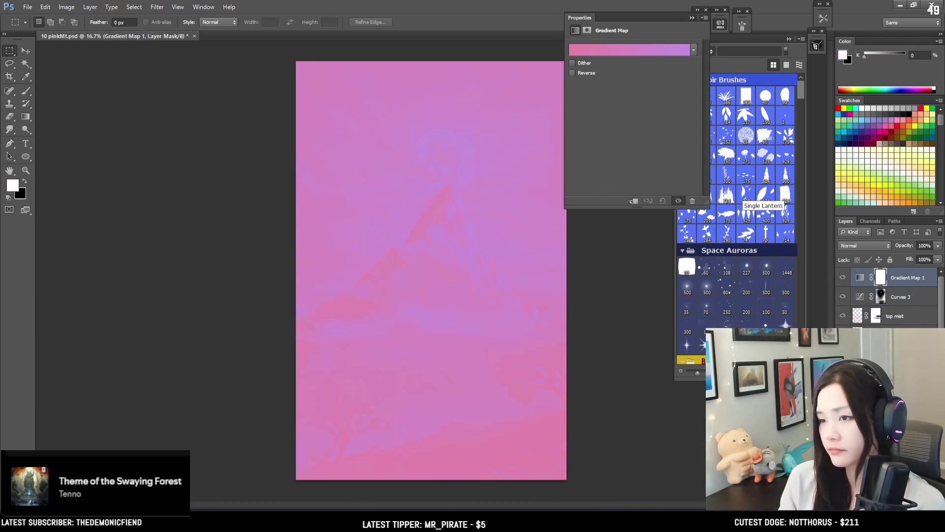
In the Gradient Editor, try presets such as Orange-Yellow-Orange, Chrome, Copper and purple-orange
click(612, 51)
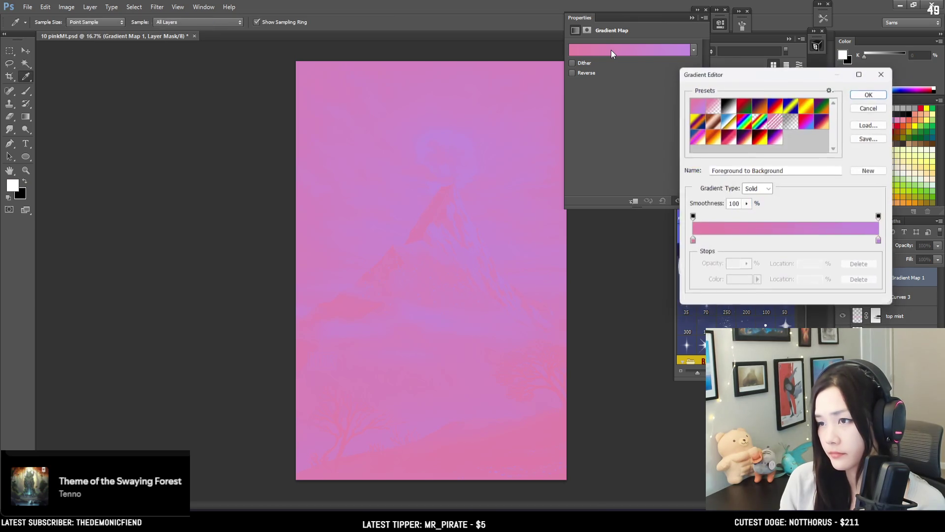
click(755, 141)
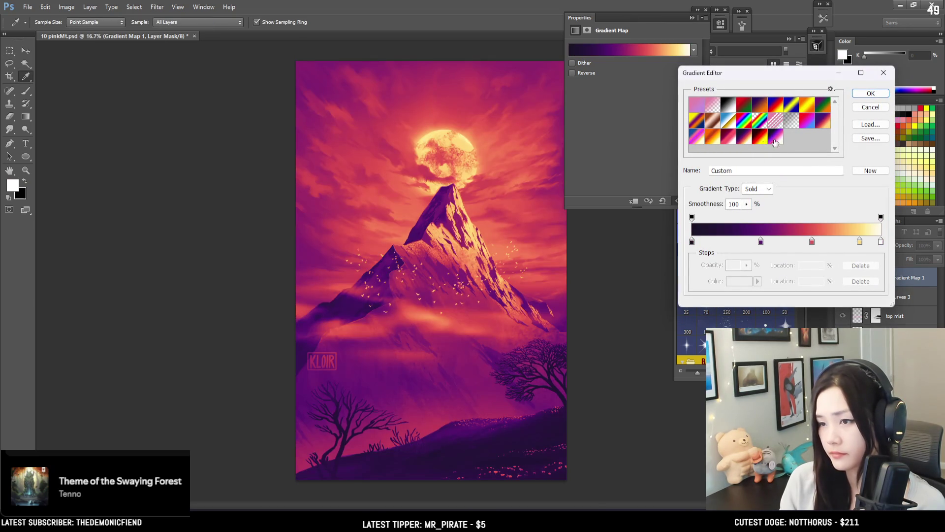
click(761, 140)
click(775, 140)
click(708, 140)
click(696, 140)
click(804, 113)
click(822, 121)
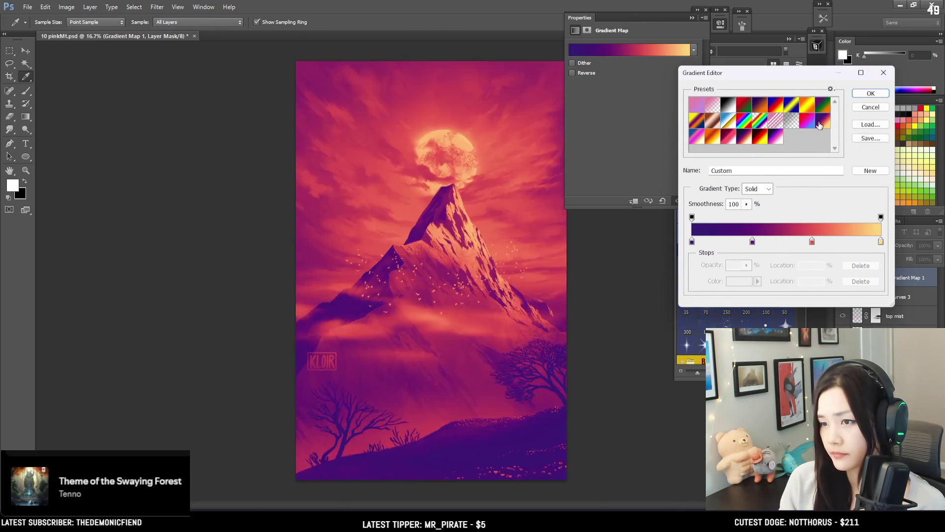
click(827, 109)
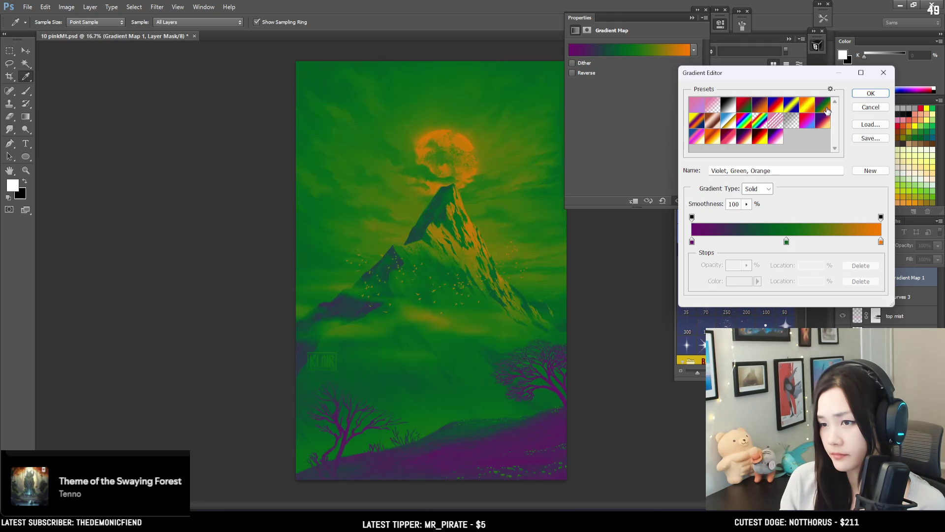
click(722, 128)
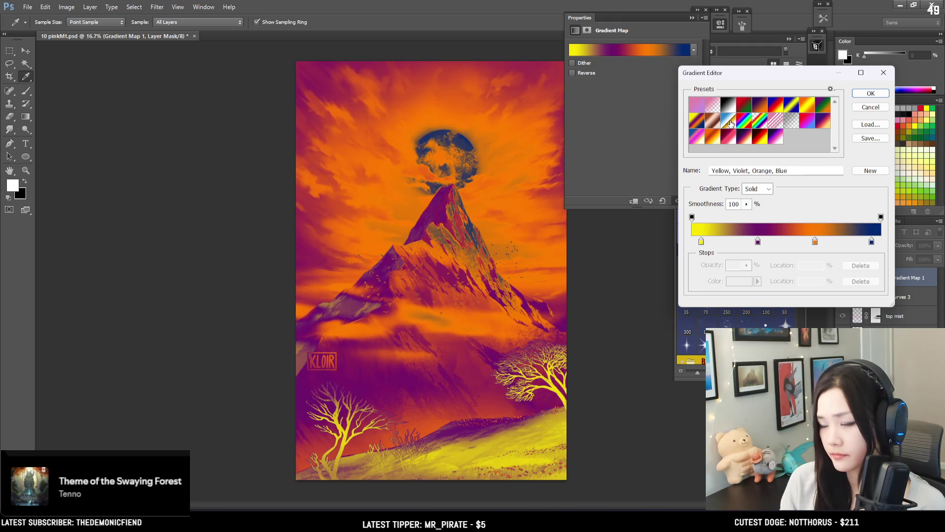
click(729, 122)
click(709, 122)
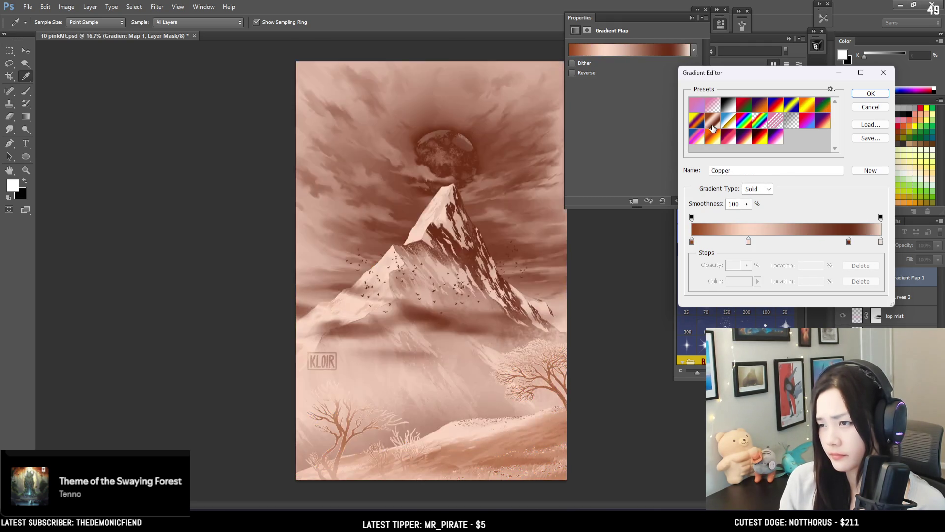
click(761, 139)
click(744, 142)
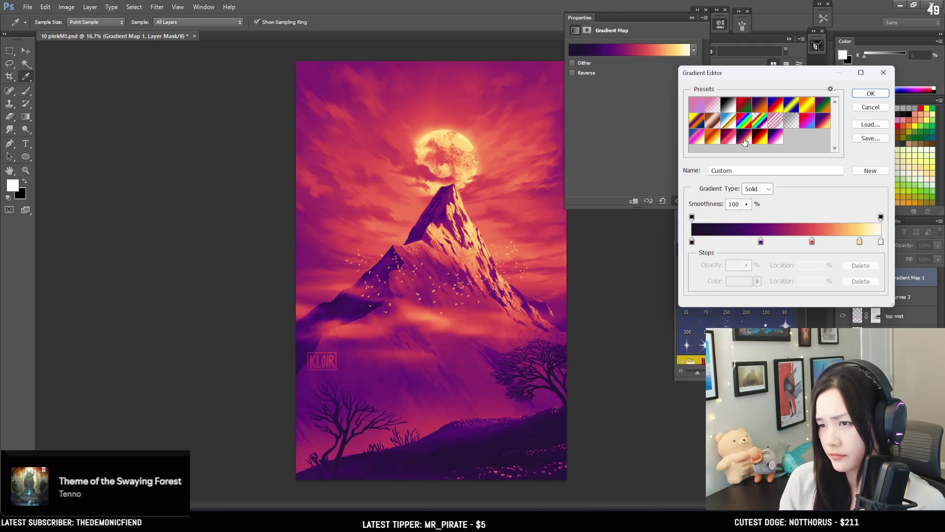
Compare black-red-yellow, pink-purple, magenta-blue and purple-orange maps, then close the editor
click(775, 141)
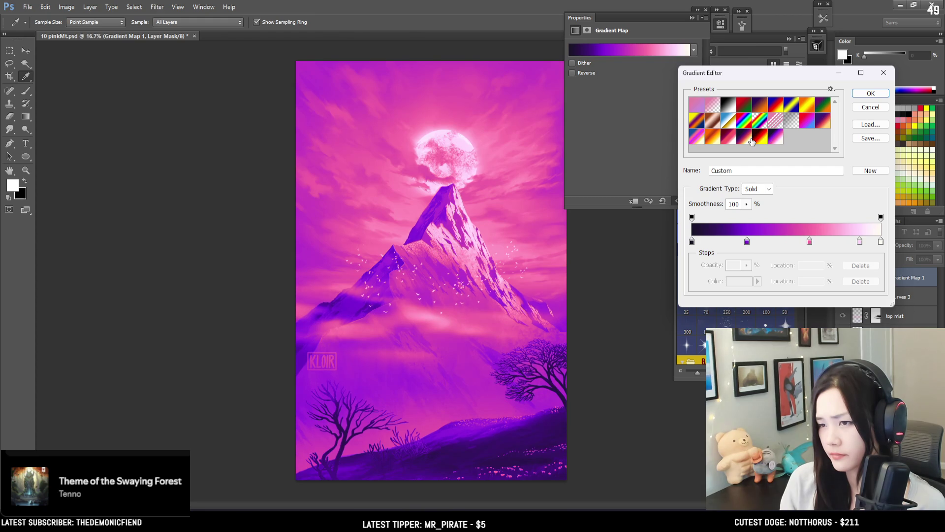
click(762, 140)
click(745, 142)
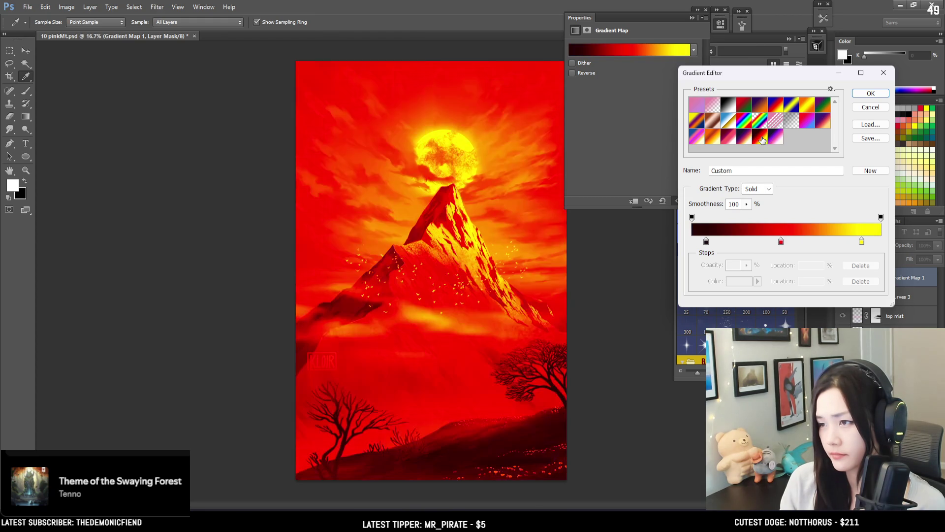
click(765, 137)
click(744, 140)
click(728, 141)
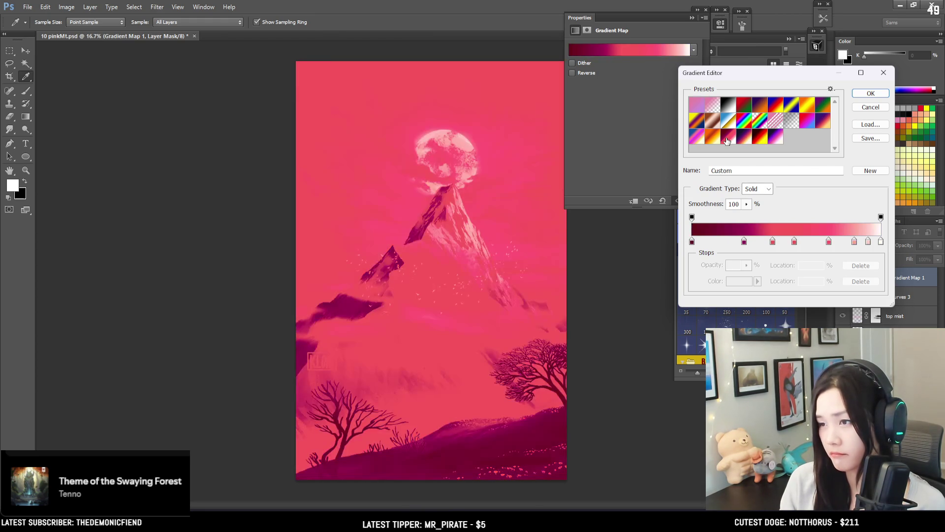
click(713, 141)
click(701, 143)
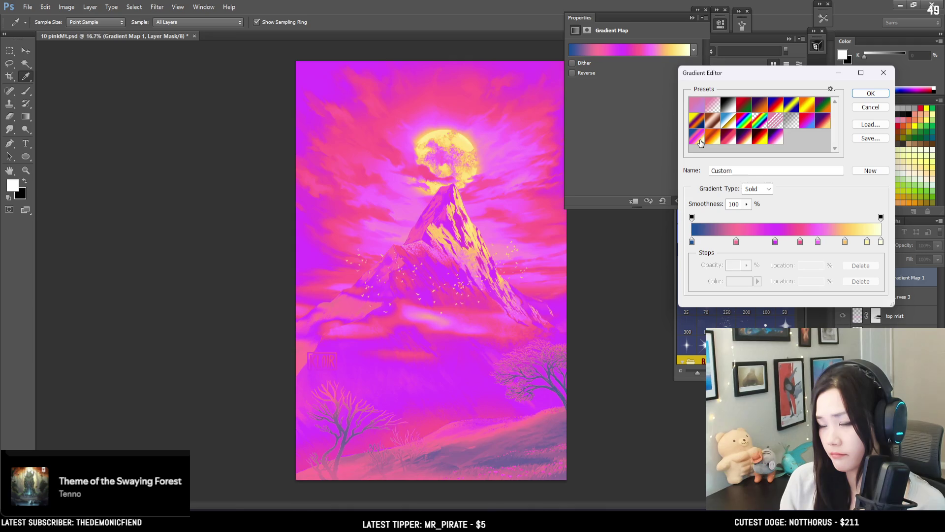
click(714, 145)
click(829, 122)
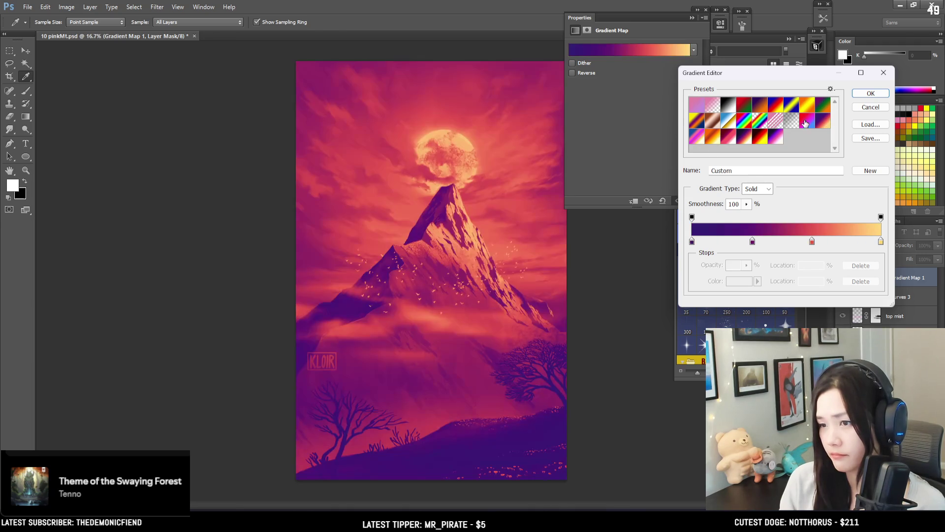
click(806, 123)
click(818, 123)
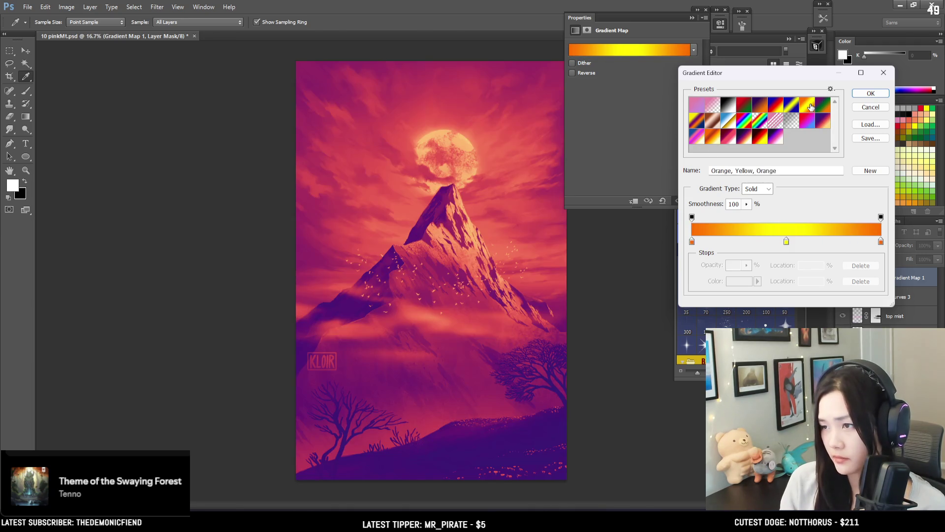
click(808, 106)
click(870, 93)
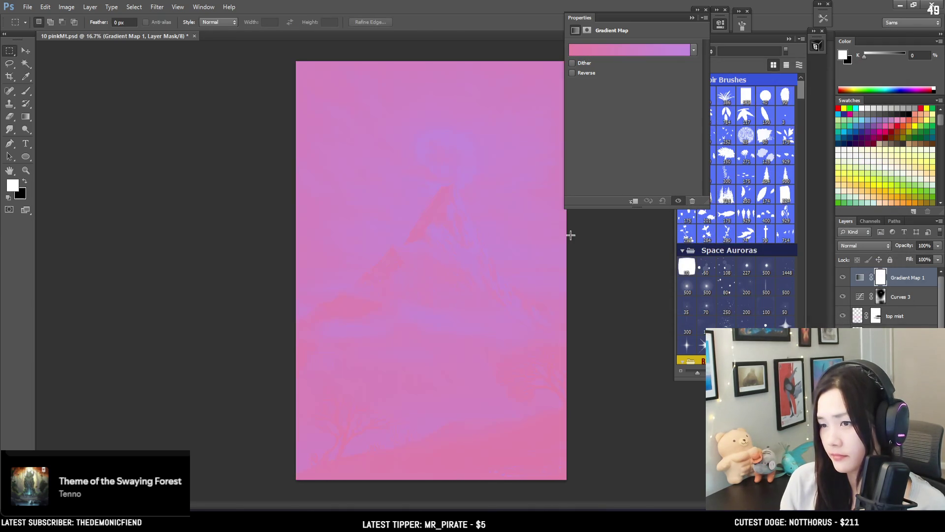
Delete the Gradient Map 1 layer and close the Properties panel
click(926, 282)
key(Delete)
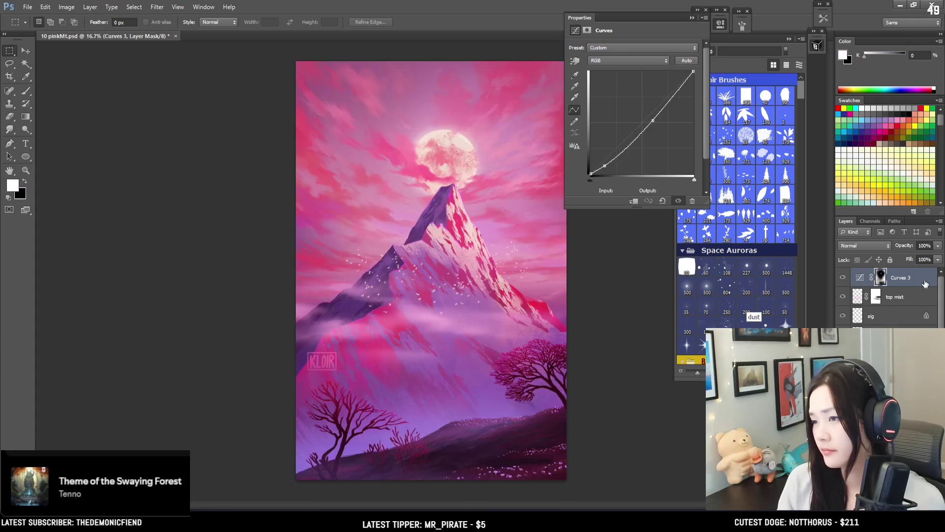
click(722, 23)
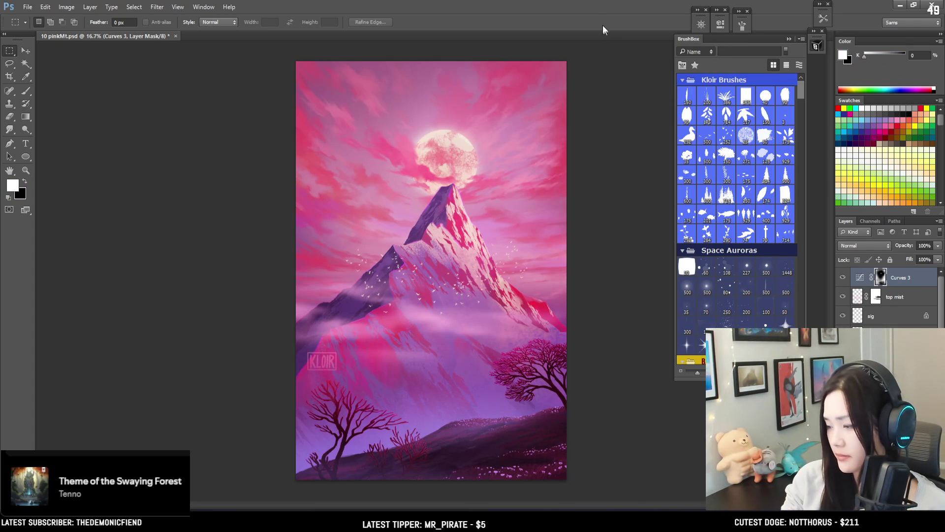
Toggle Curves 3 to compare, then draw and clear a test rectangular selection
click(841, 278)
click(842, 277)
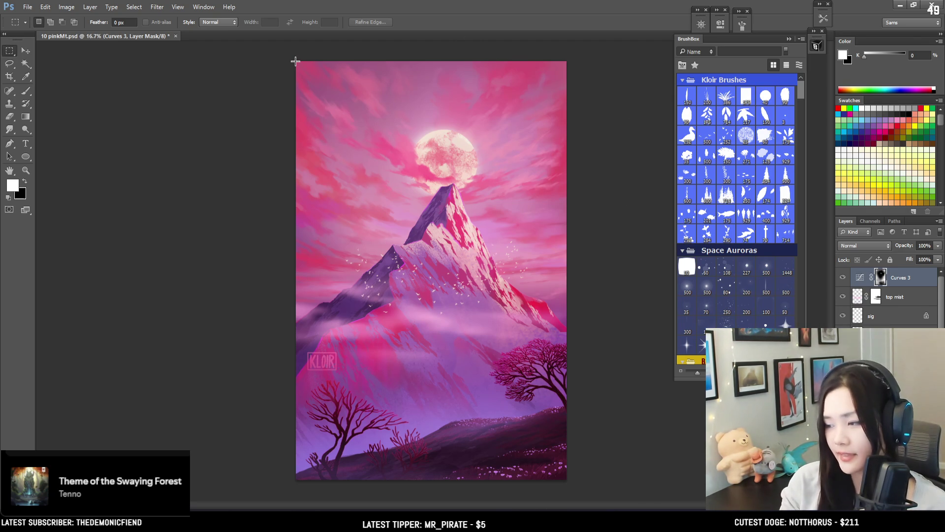
mouse_move(295, 61)
mouse_down()
mouse_move(553, 326)
mouse_move(546, 338)
mouse_up()
key(ctrl+d)
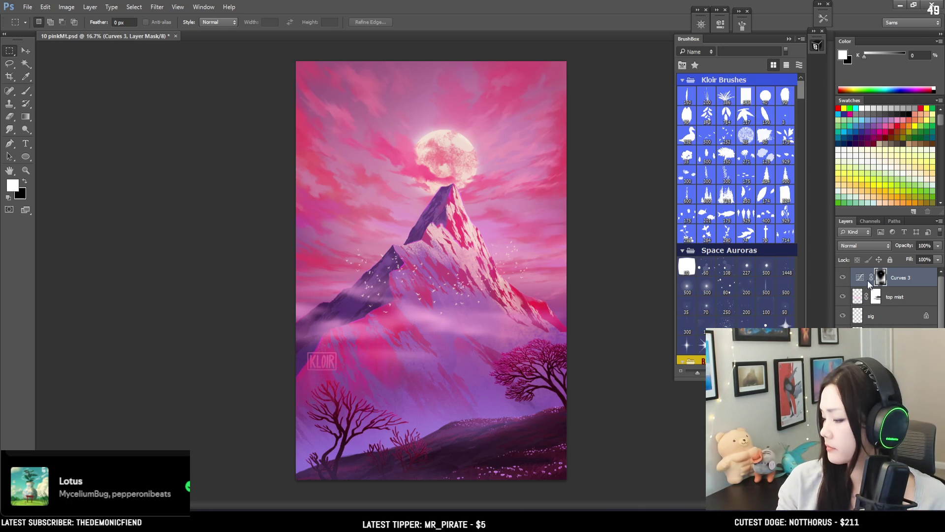
With a large soft round brush, paint the Curves 3 mask over the left ridge
key(b)
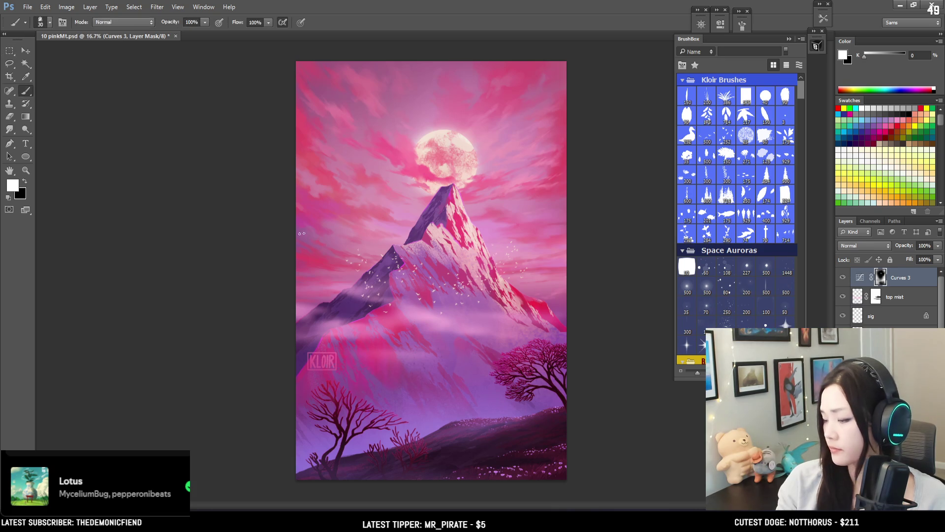
scroll(716, 247, down, 5)
click(688, 207)
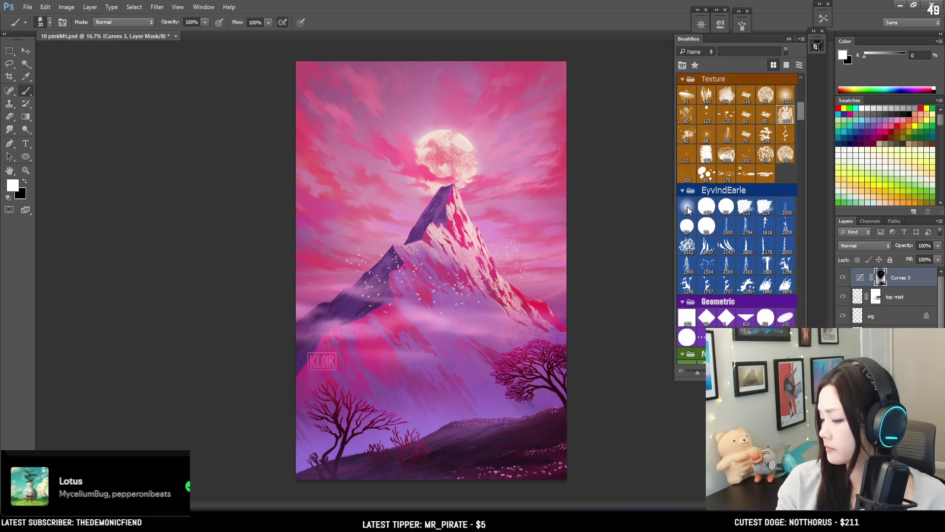
mouse_move(442, 271)
mouse_down()
mouse_move(398, 251)
mouse_move(350, 256)
mouse_up()
key(bracketright)
key(bracketright)
key(bracketright)
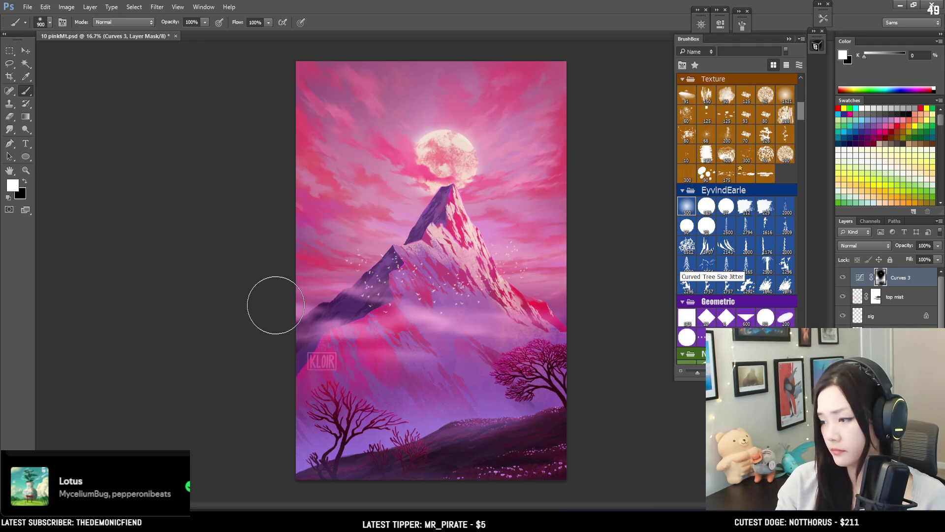
key(bracketleft)
key(bracketleft)
key(bracketleft)
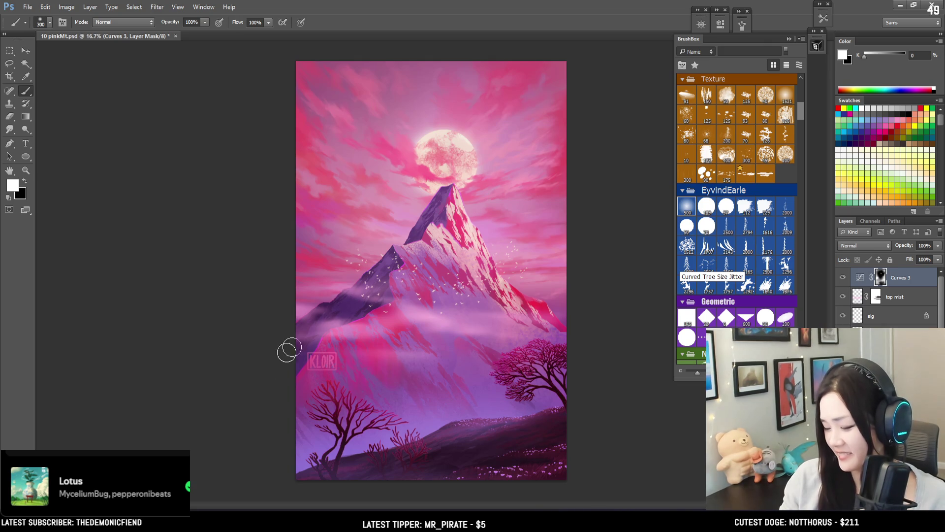
key(bracketright)
key(bracketright)
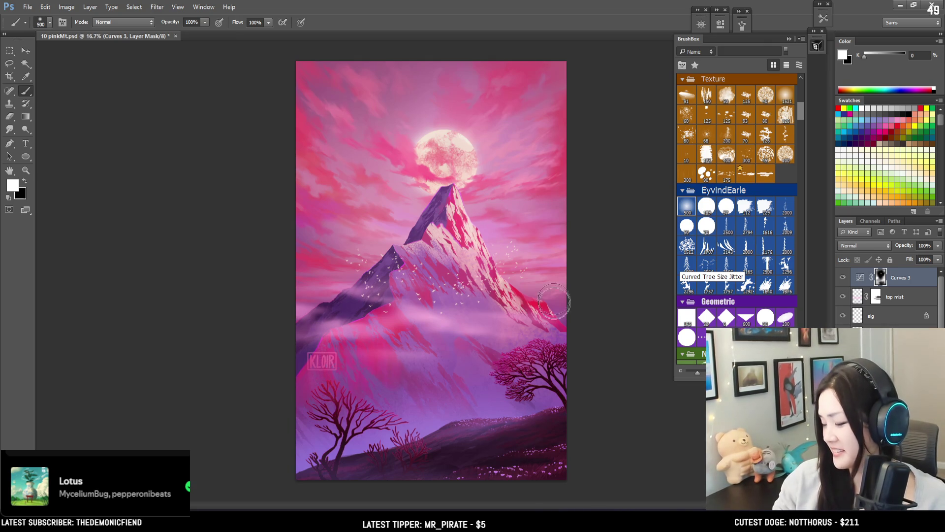
key(bracketright)
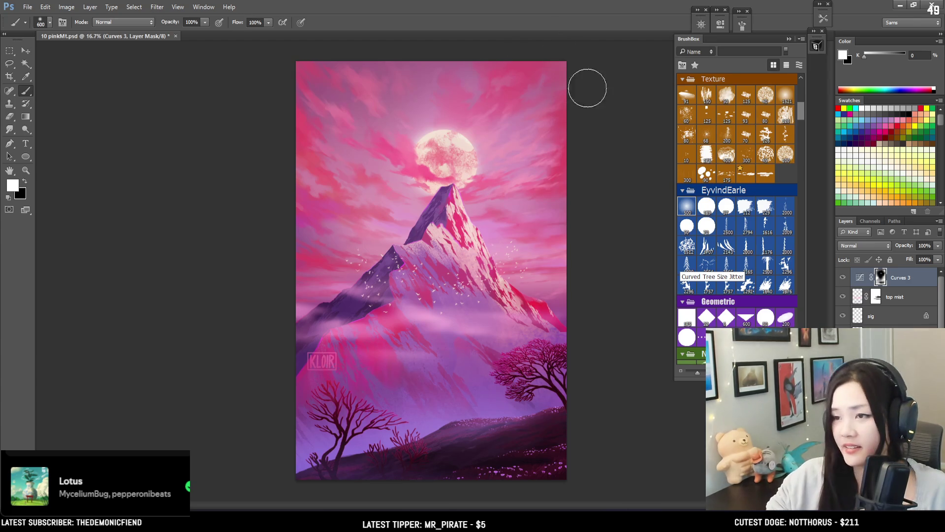
key(bracketright)
key(bracketright)
key(bracketright)
key(bracketleft)
key(bracketleft)
Keep refining the mask, alternating black and white strokes, then add a new empty layer
key(x)
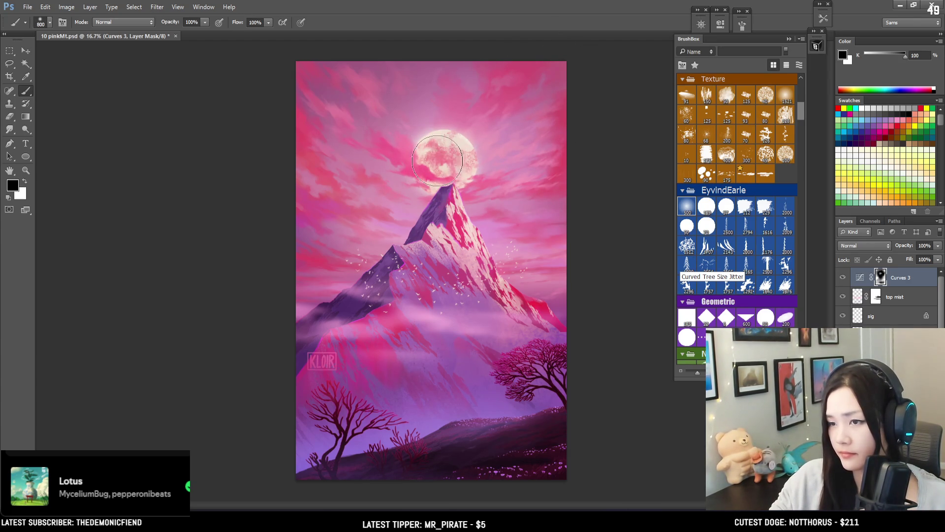
key(x)
key(bracketleft)
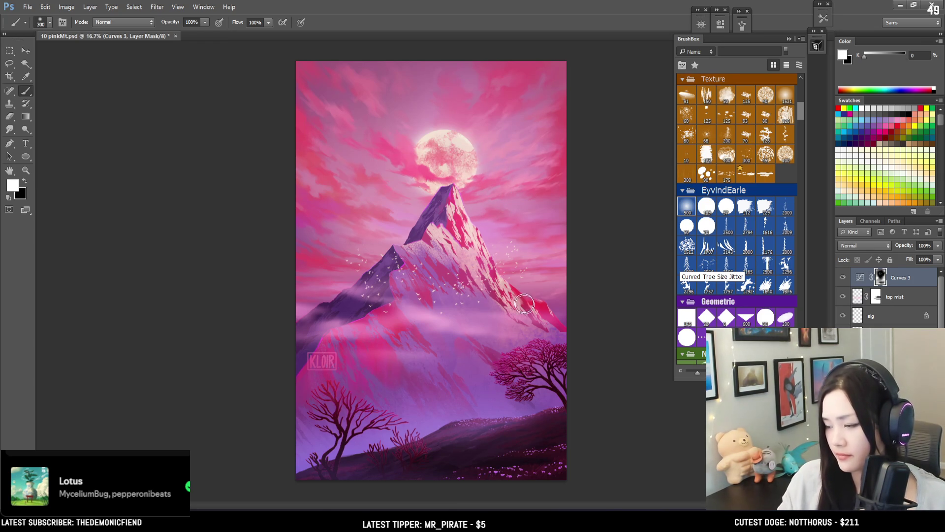
key(x)
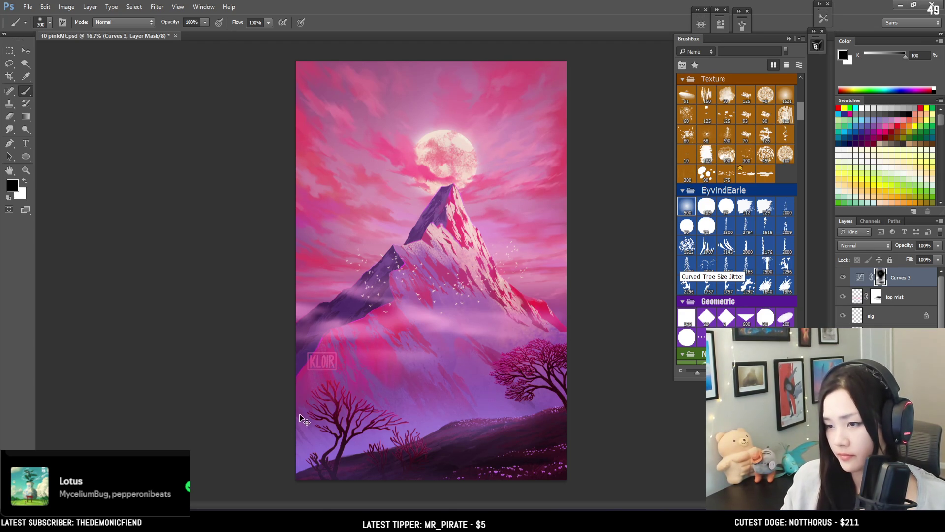
key(x)
key(bracketright)
key(bracketright)
key(bracketright)
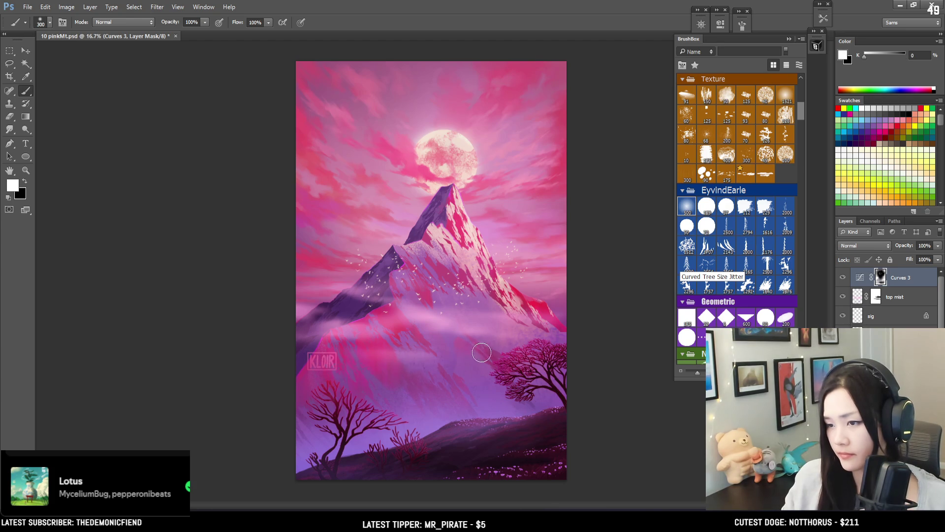
key(bracketright)
key(bracketright)
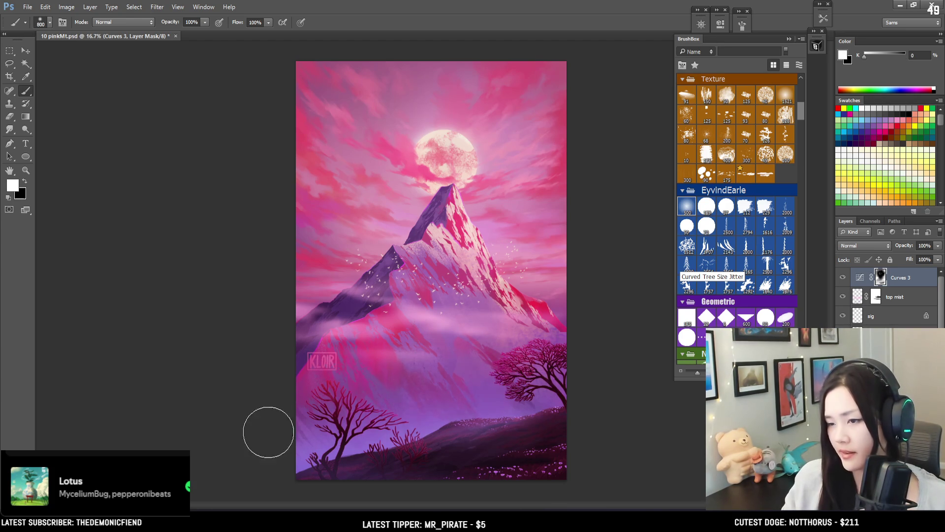
key(x)
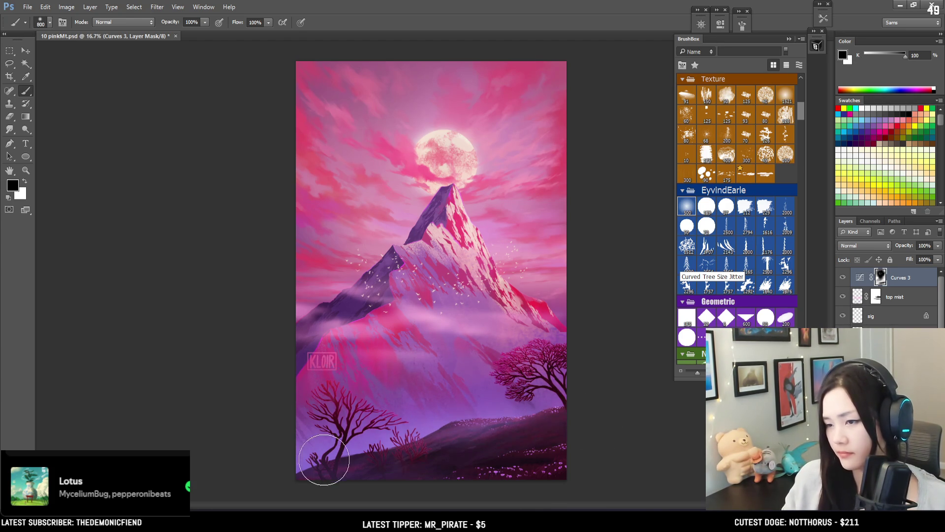
key(x)
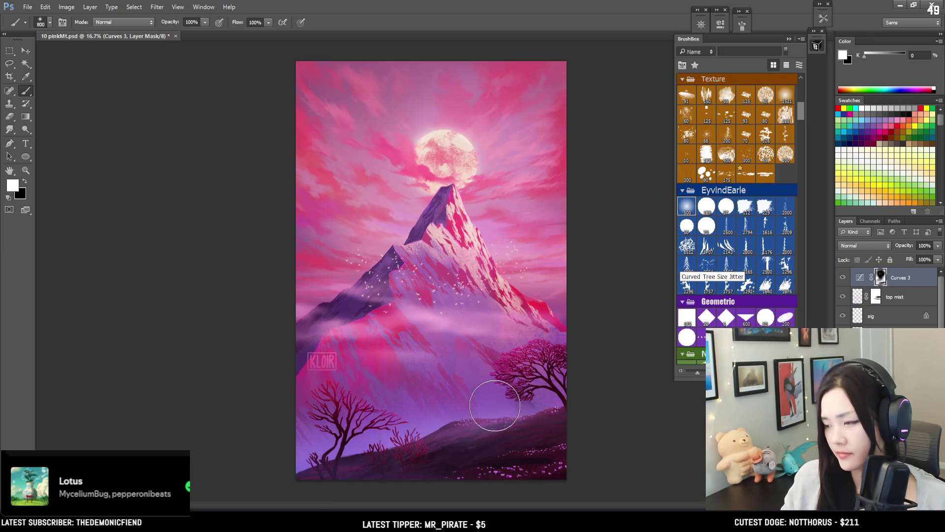
key(x)
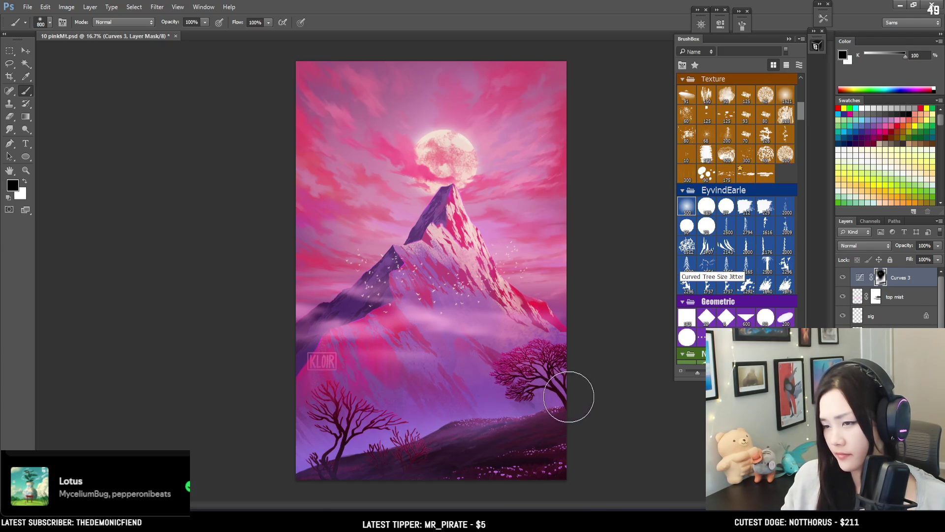
key(x)
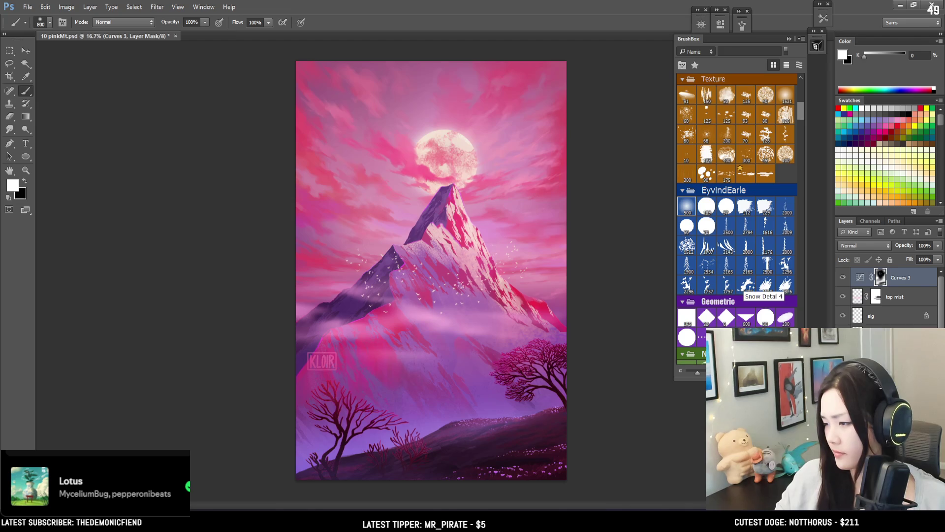
key(ctrl+shift+alt+n)
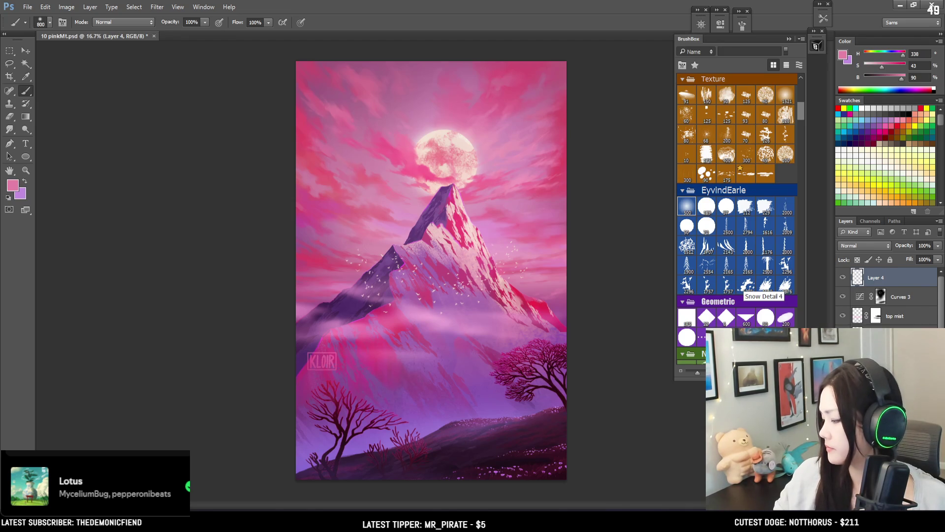
Choose the Space Auroras 500 px brush, rename Layer 4 to 'magic', and move sig beneath it
drag(802, 107, 802, 96)
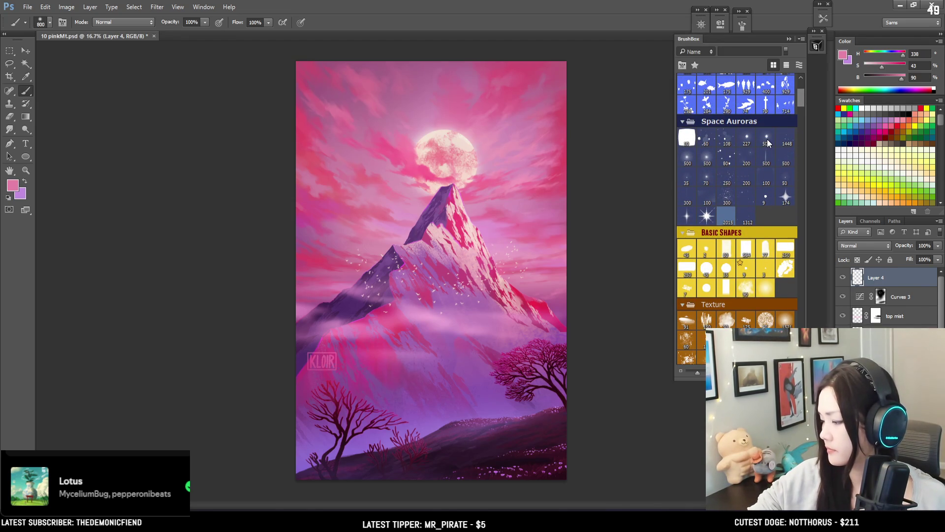
click(767, 140)
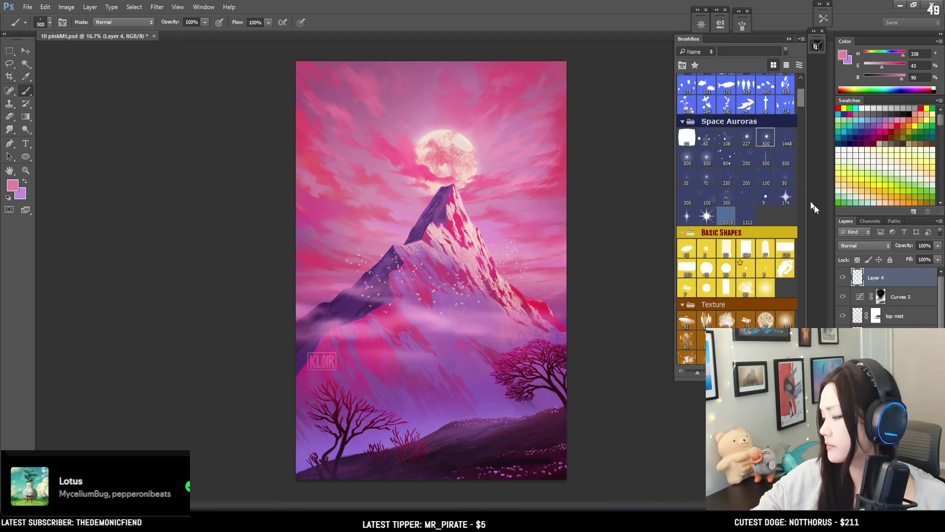
double_click(876, 279)
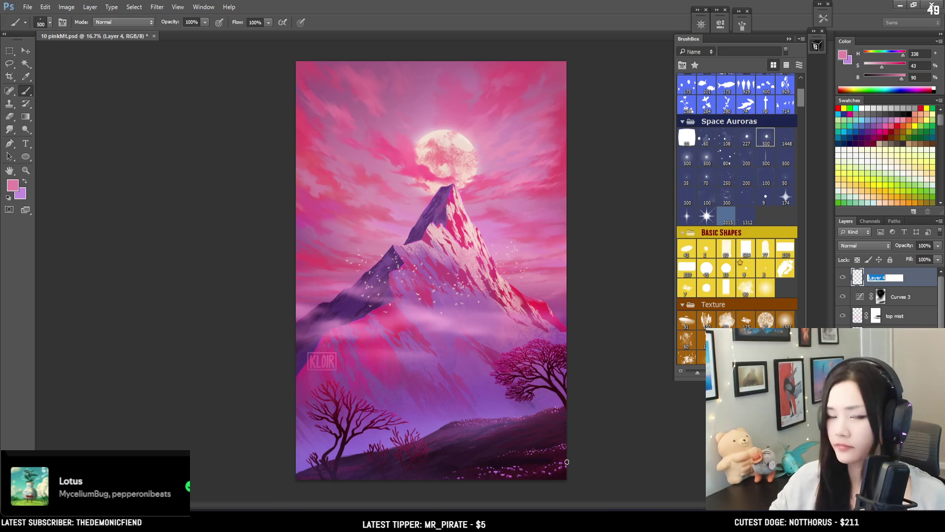
text(magic)
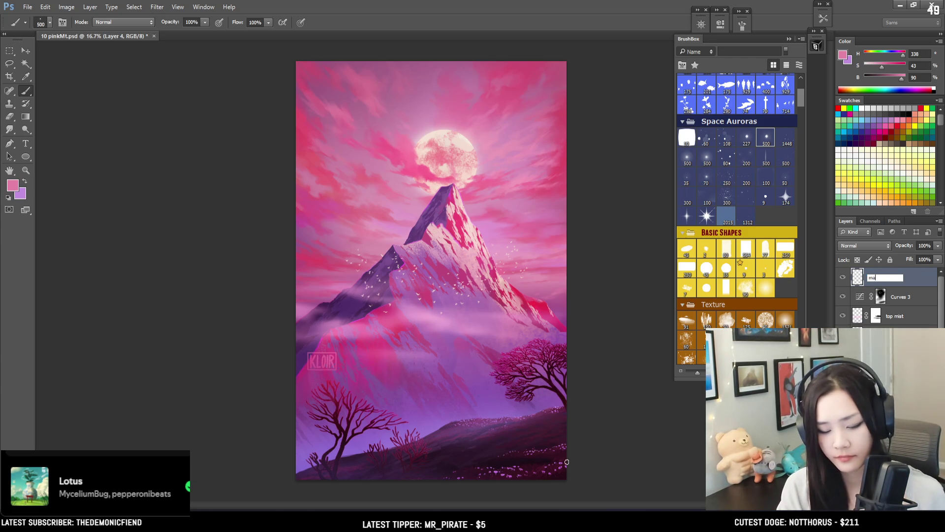
key(Return)
drag(874, 335, 877, 291)
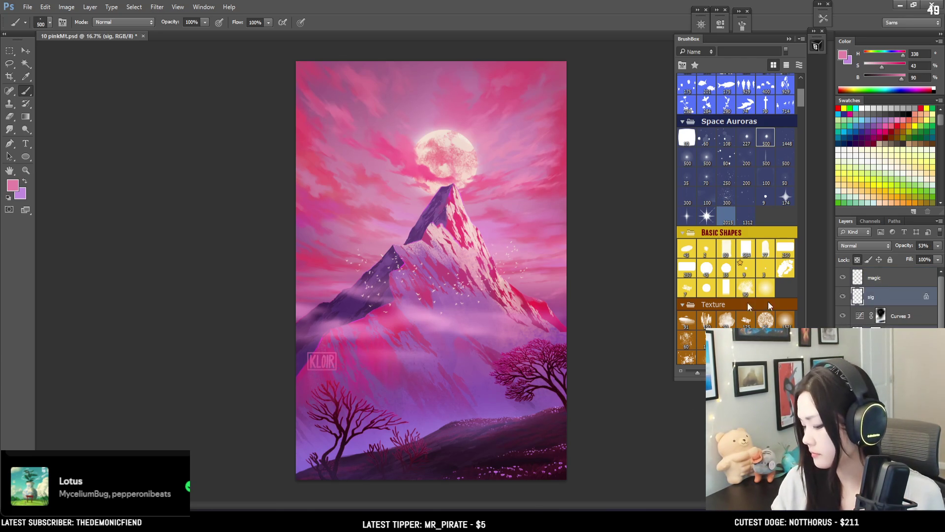